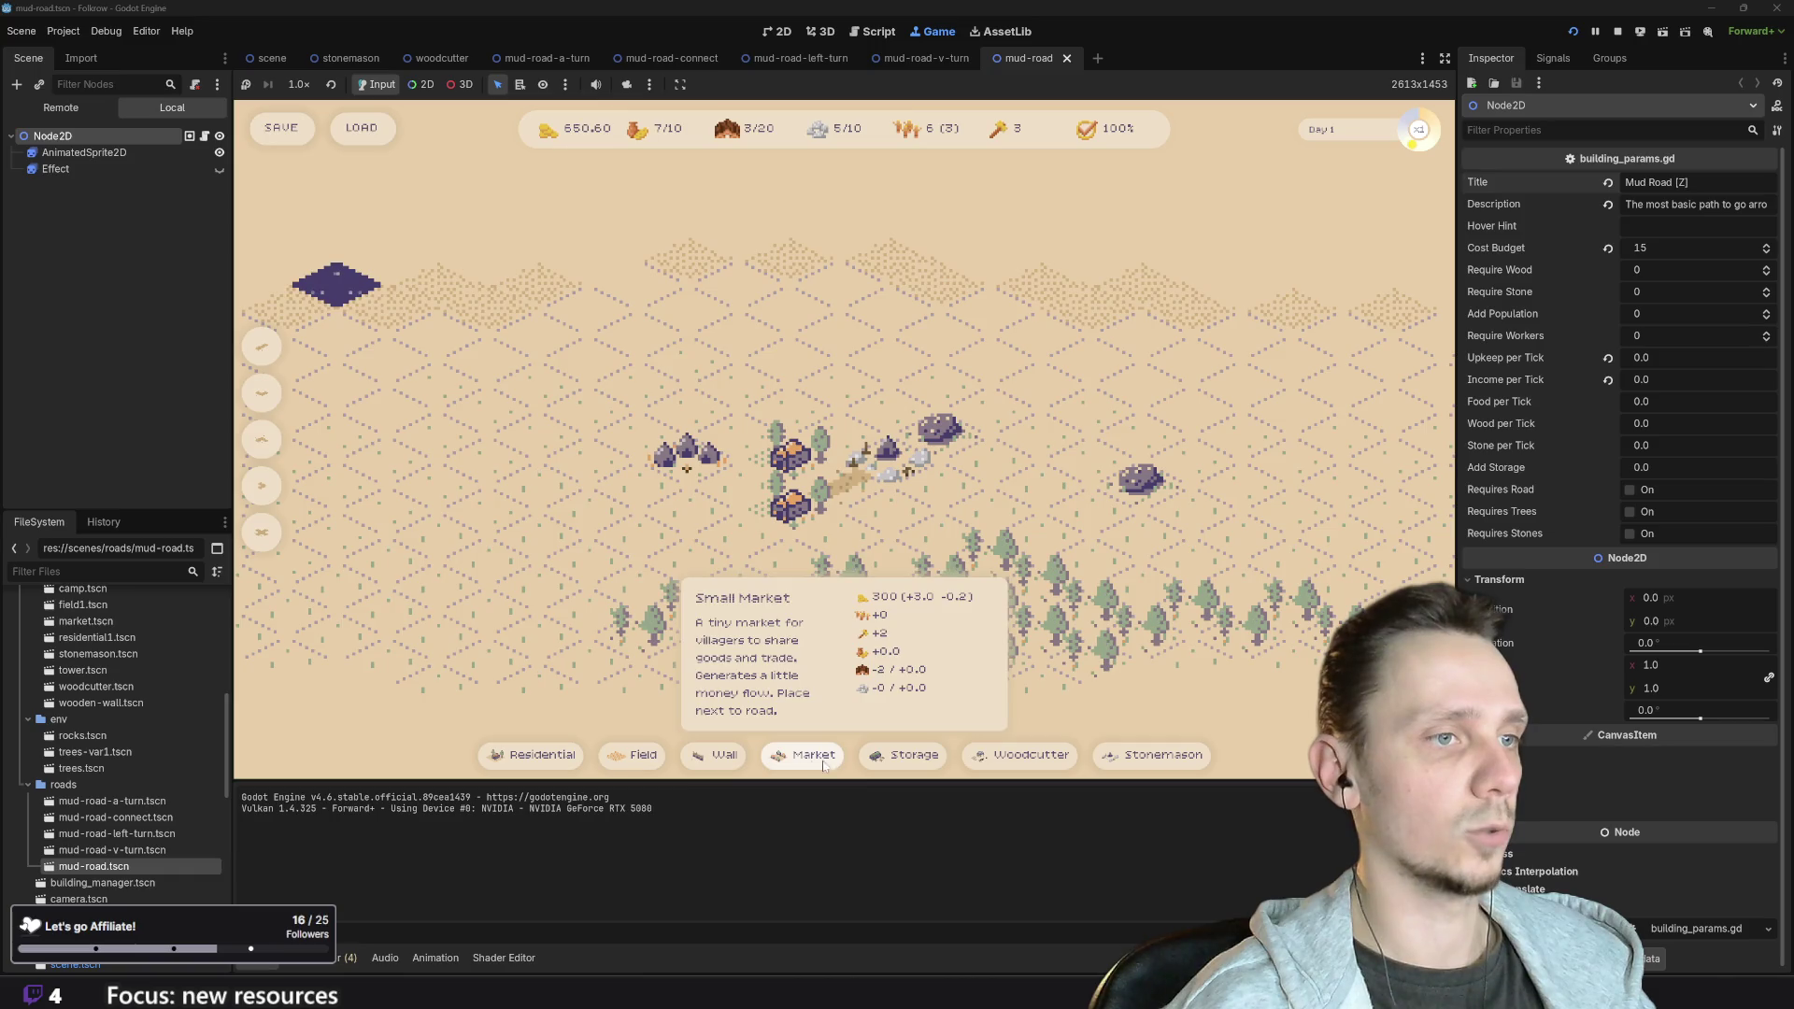
# - Place a Basic Storage building next to the village and save the game
pyautogui.click(904, 762)
pyautogui.click(883, 500)
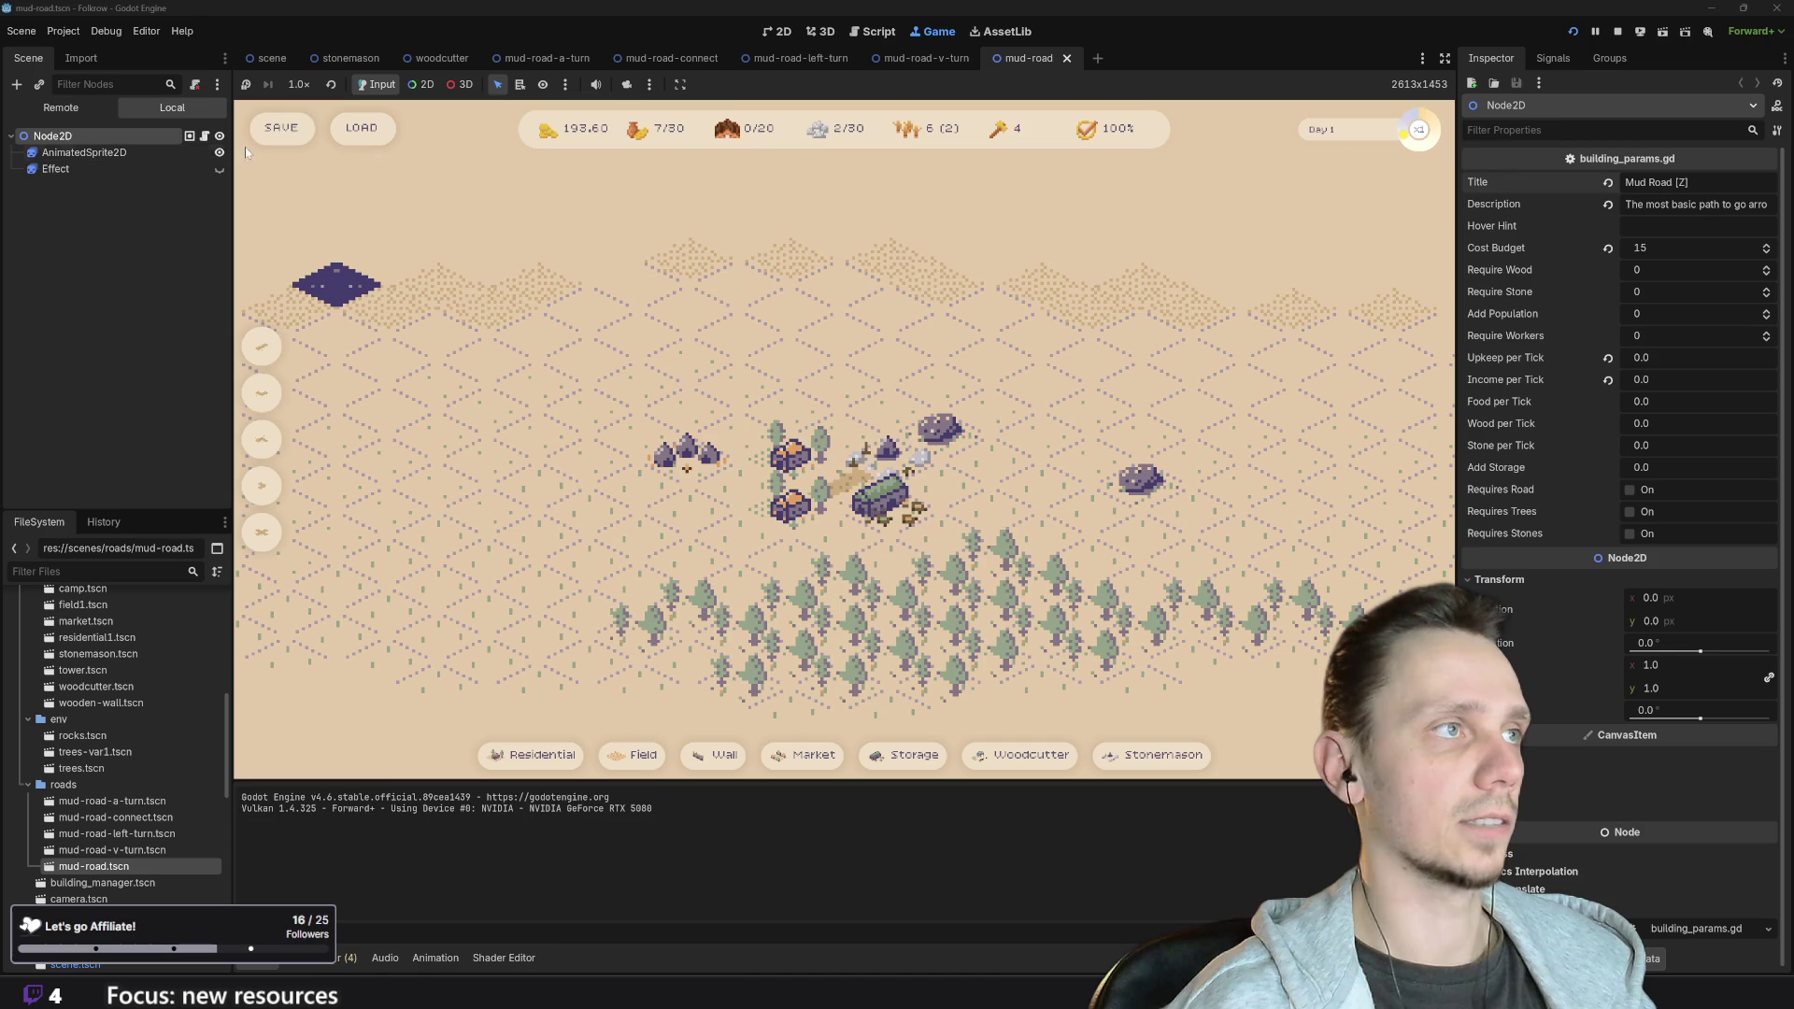
pyautogui.click(281, 128)
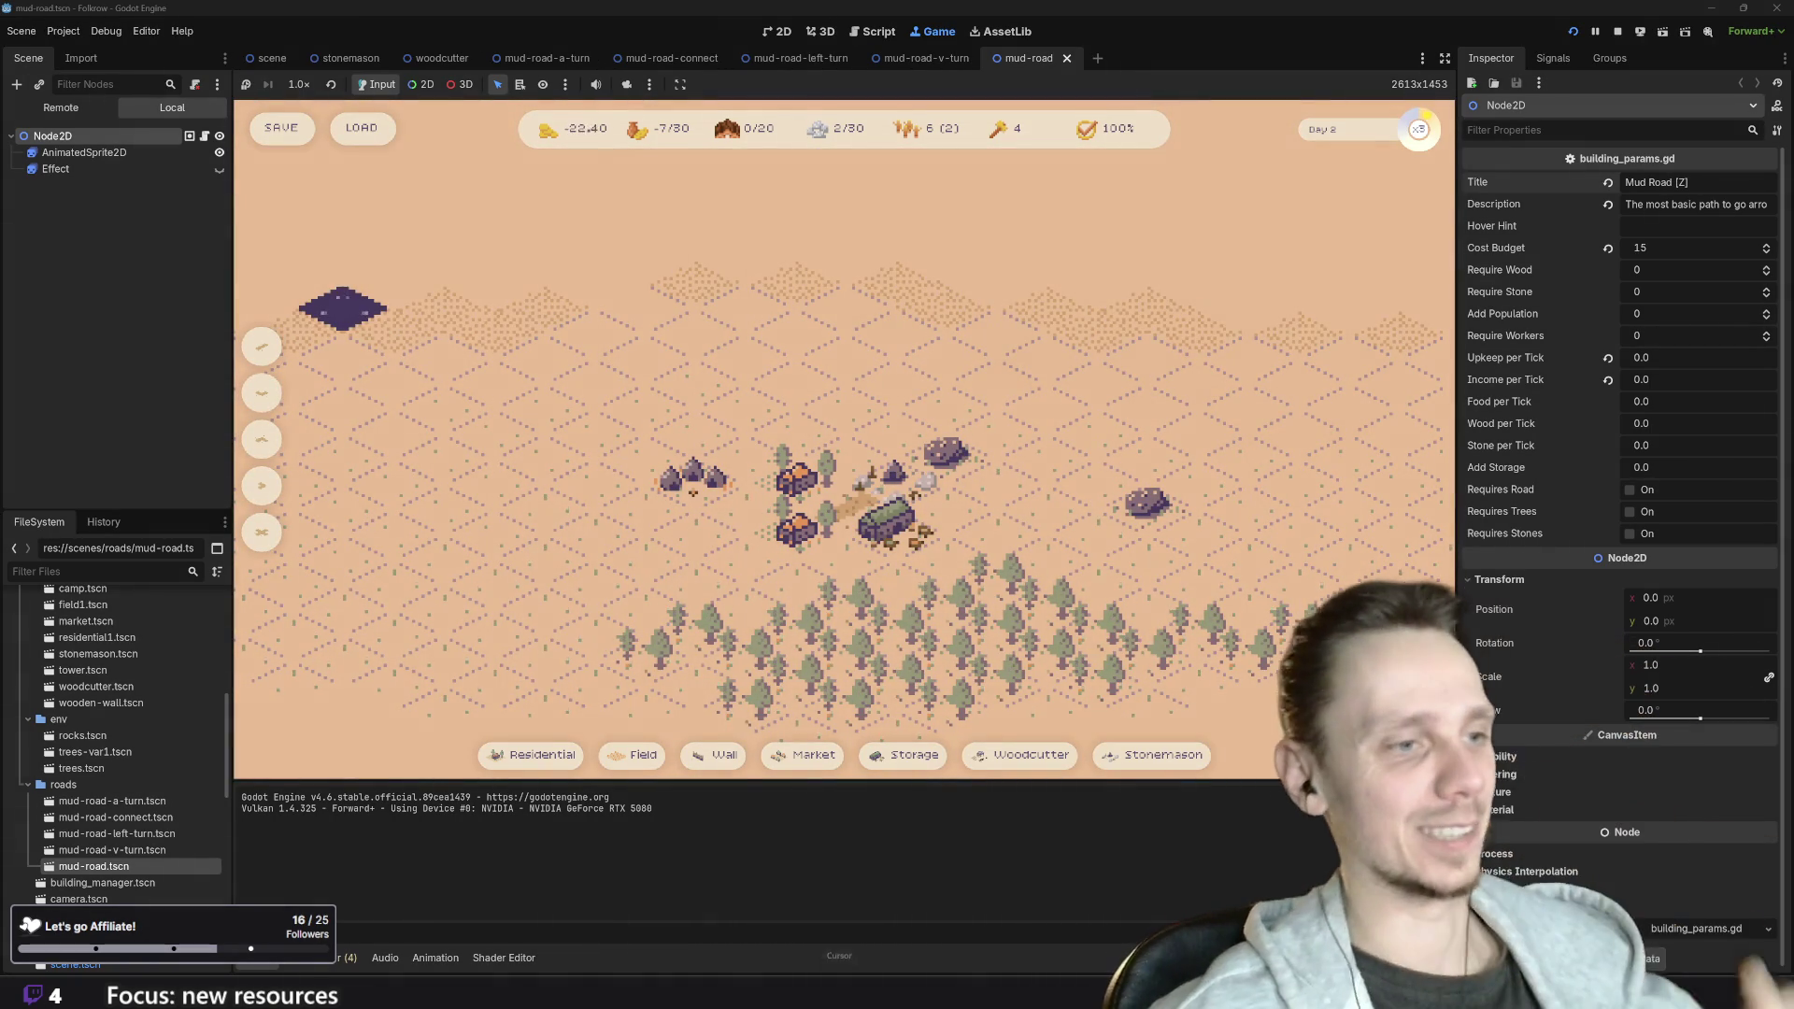
# - Create the Todo issue 'Fix negative food' in Linear and drag it into In Progress
pyautogui.moveTo(742, 995)
pyautogui.click(816, 905)
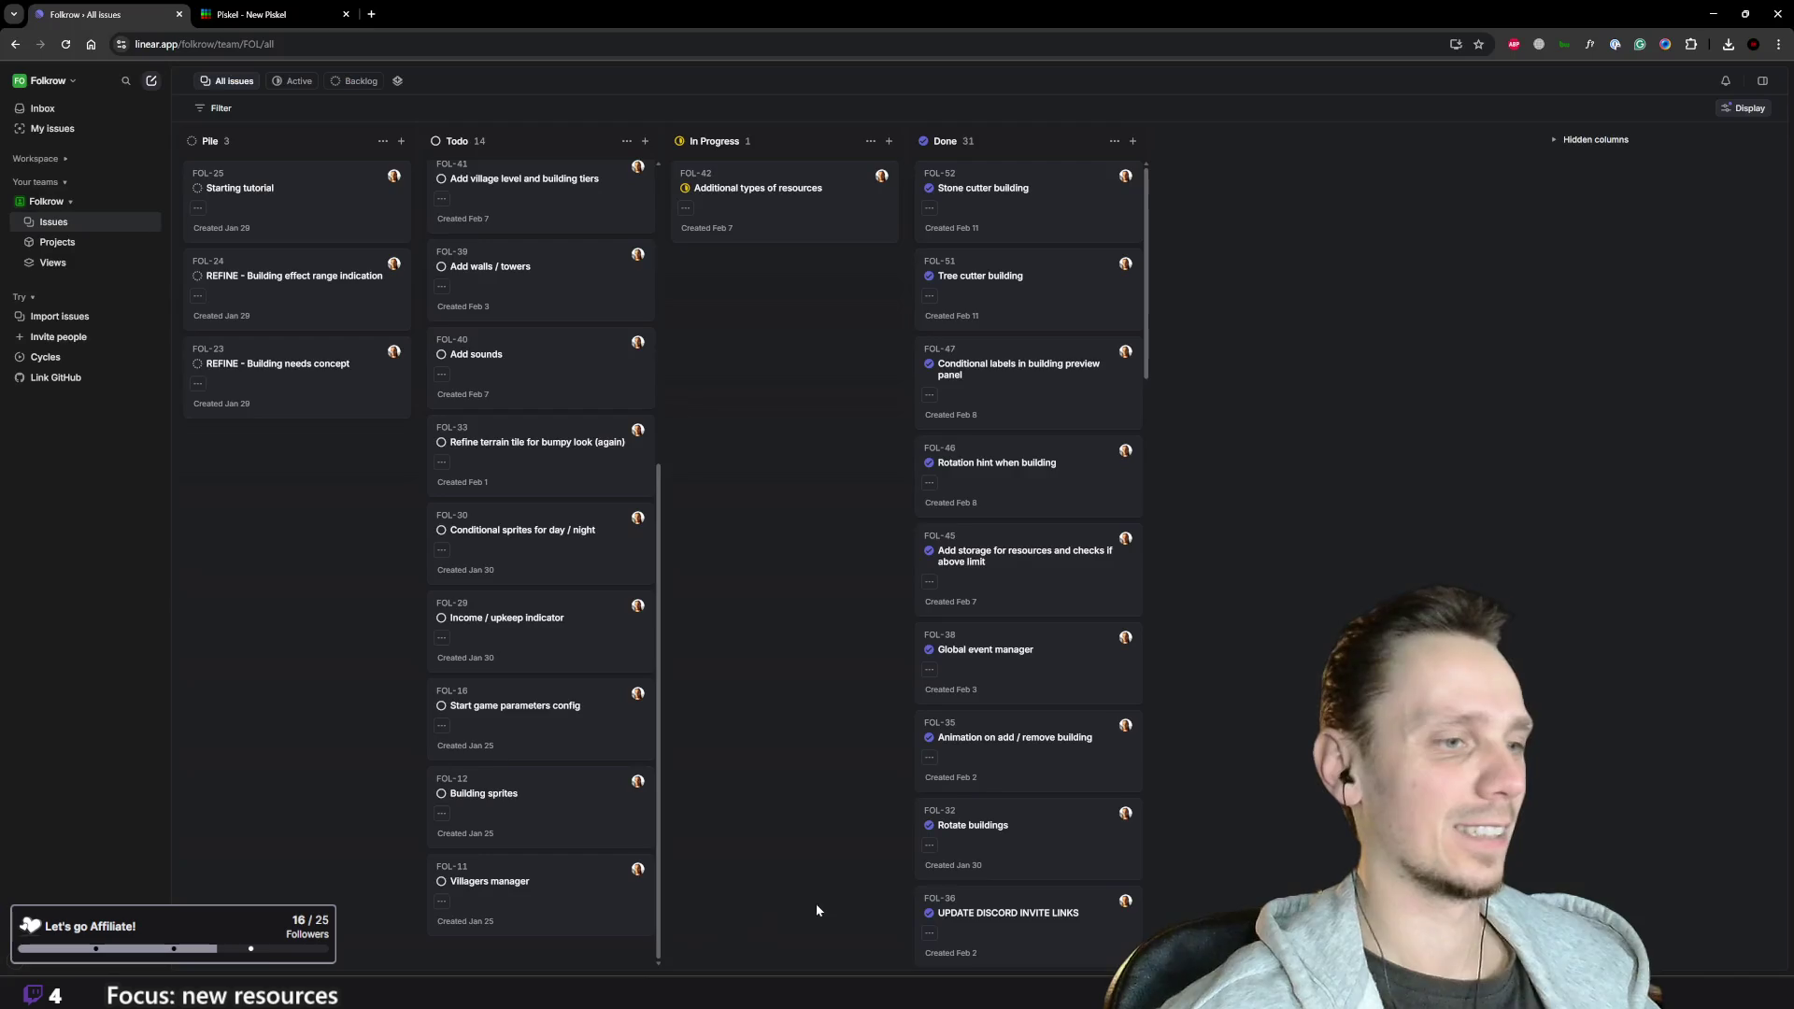
pyautogui.click(538, 952)
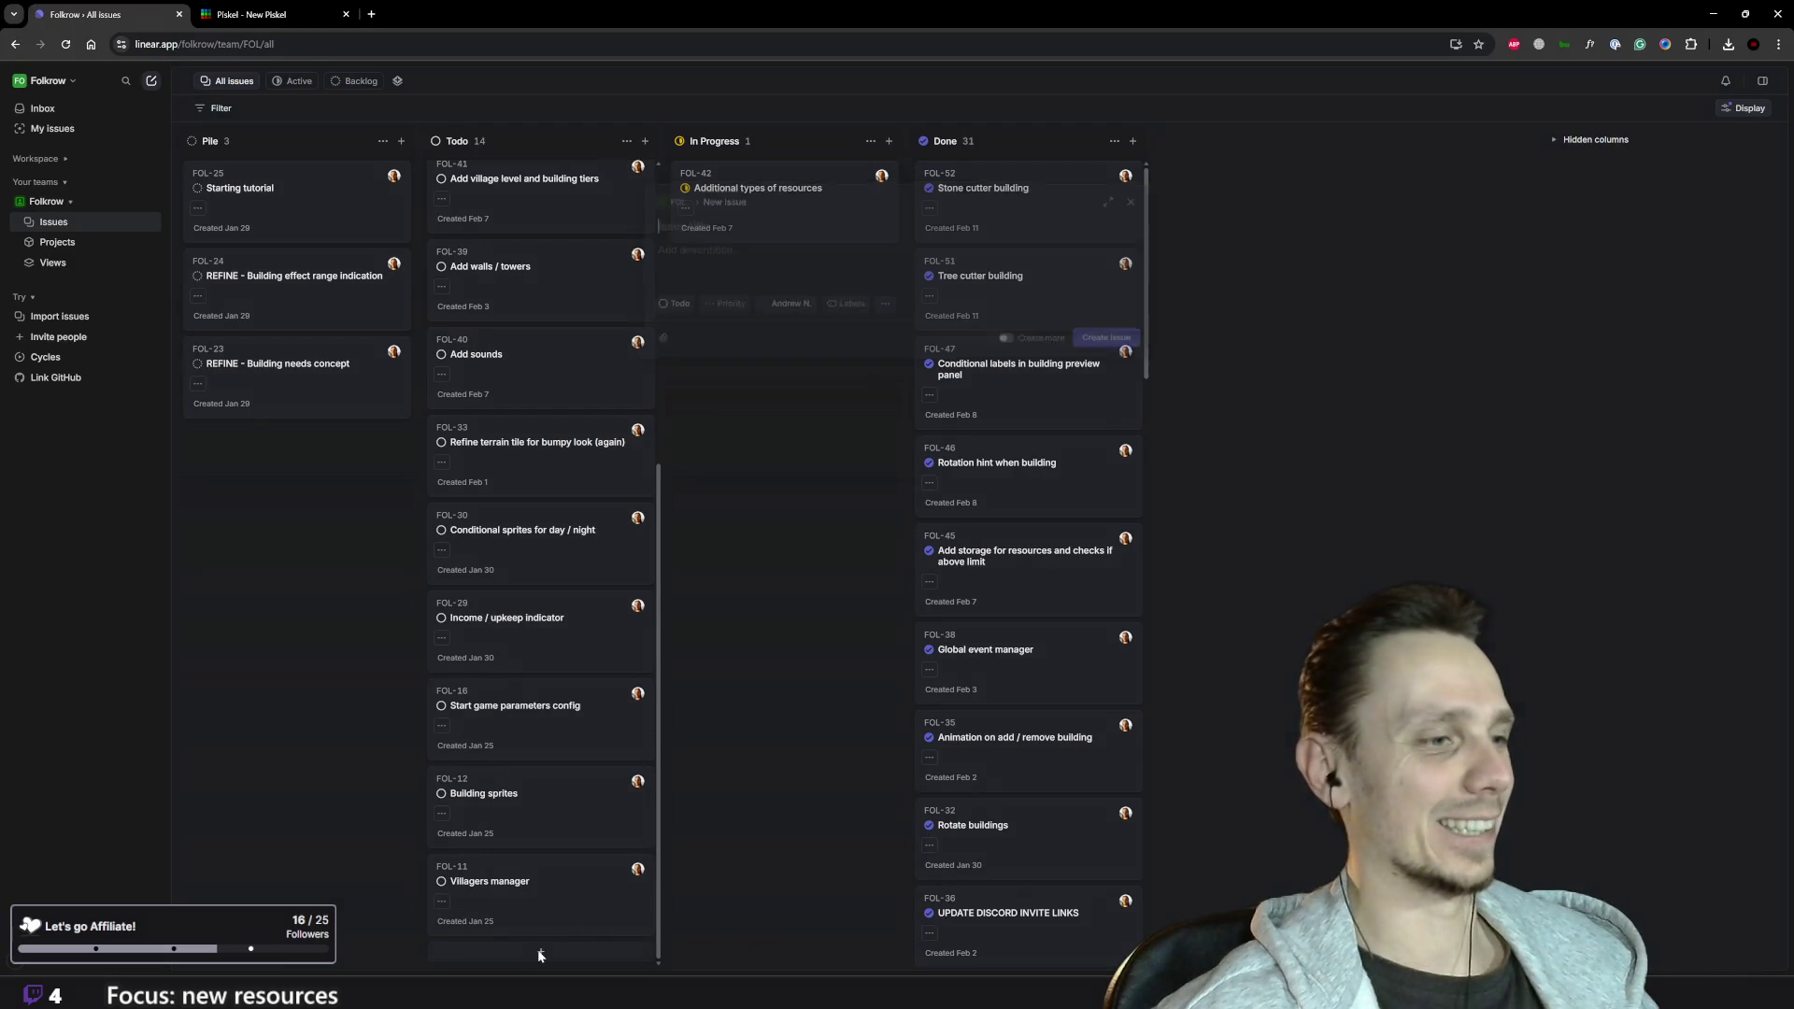
pyautogui.write('F')
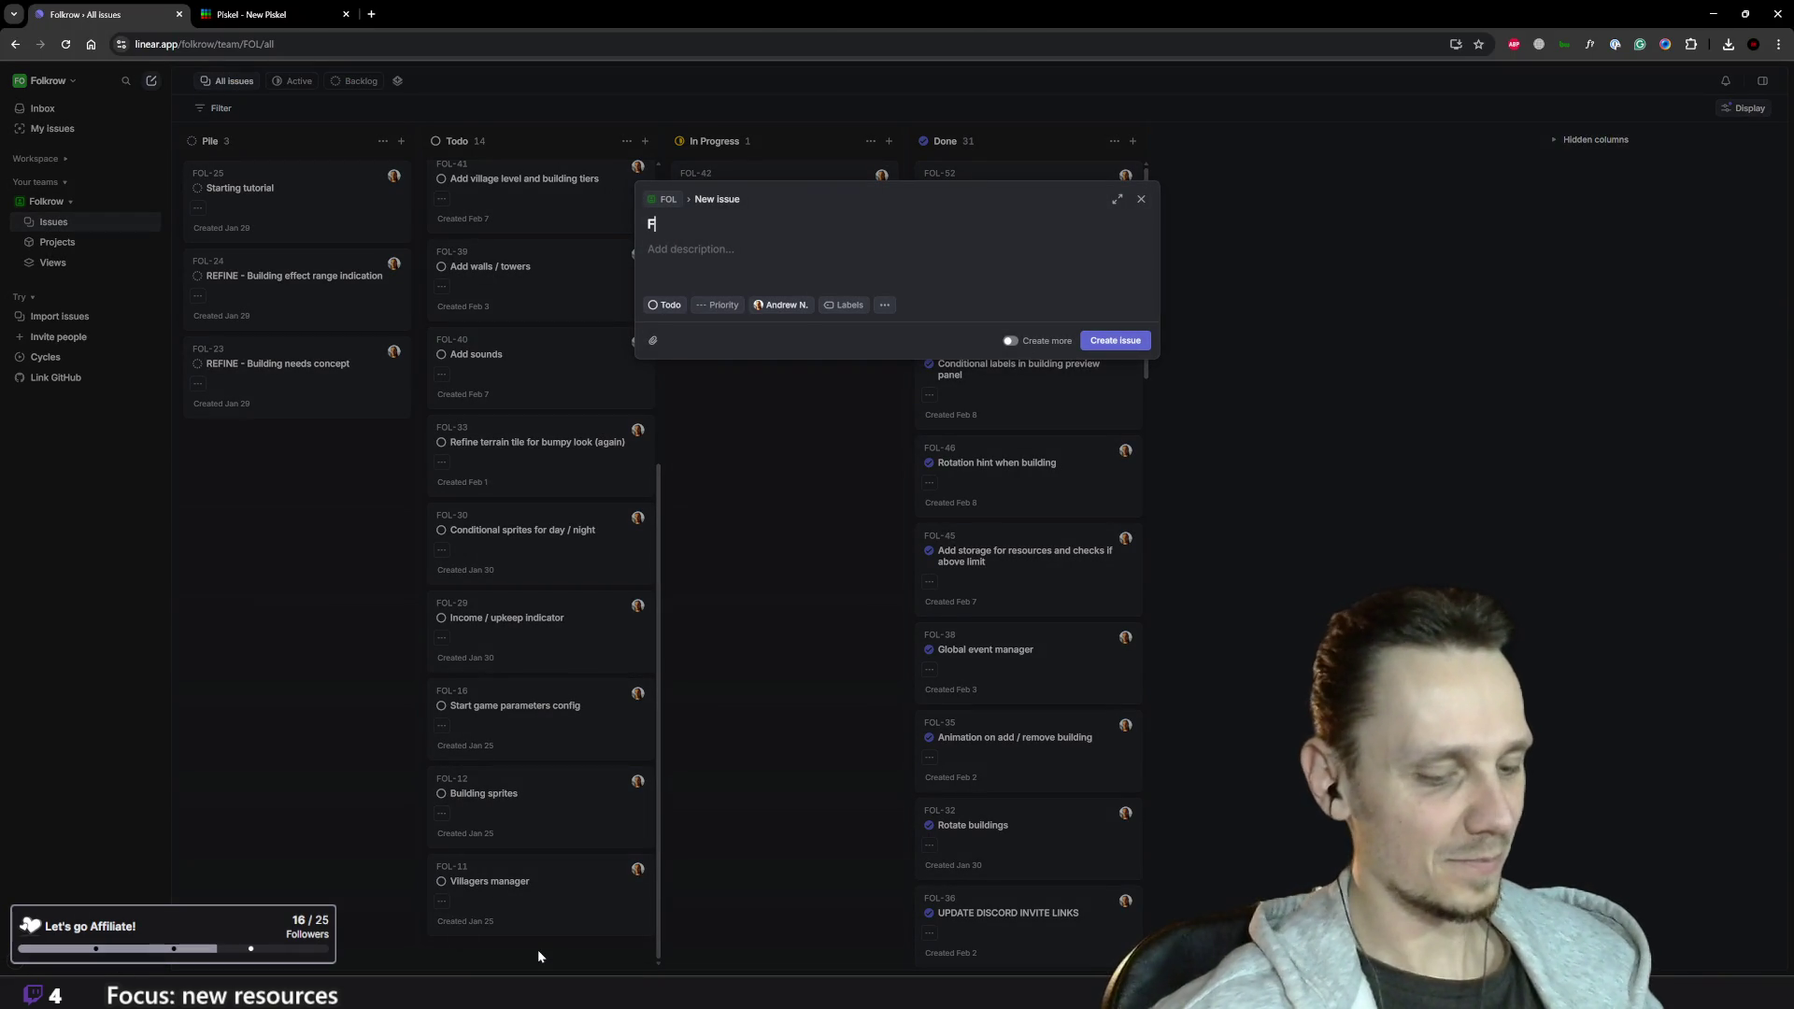
pyautogui.write('ix negat')
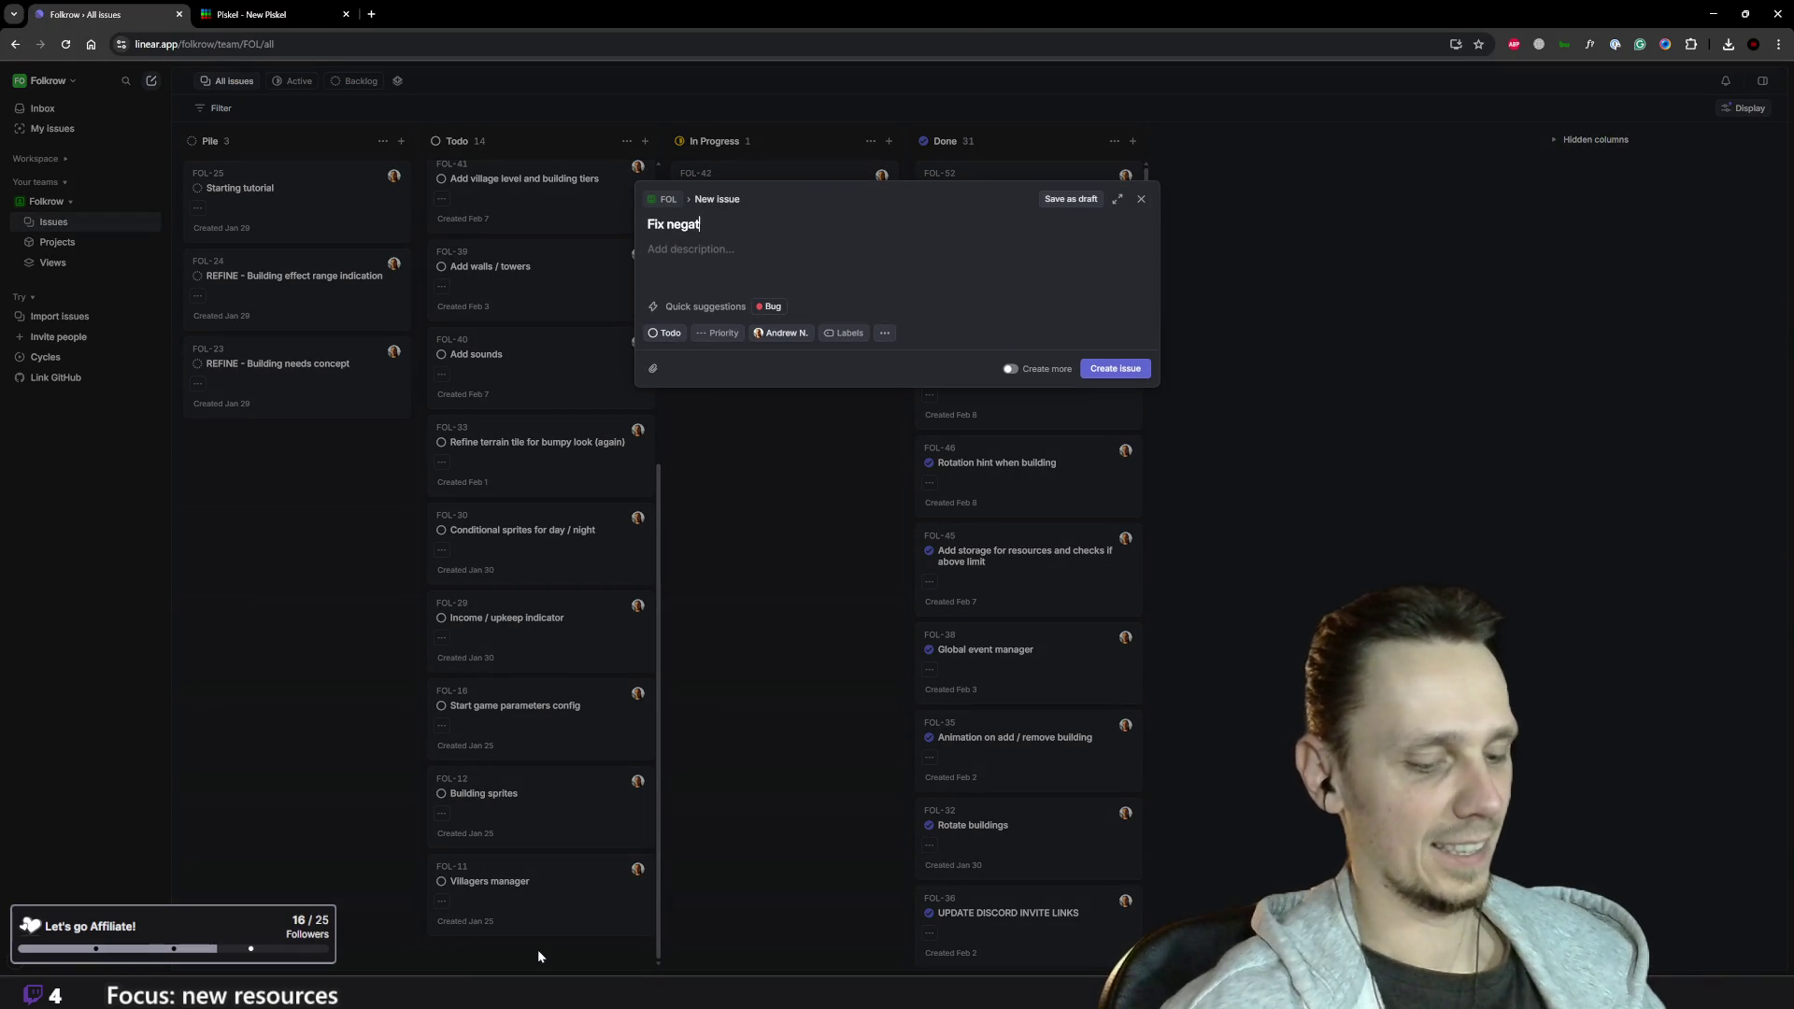
pyautogui.write('ive food')
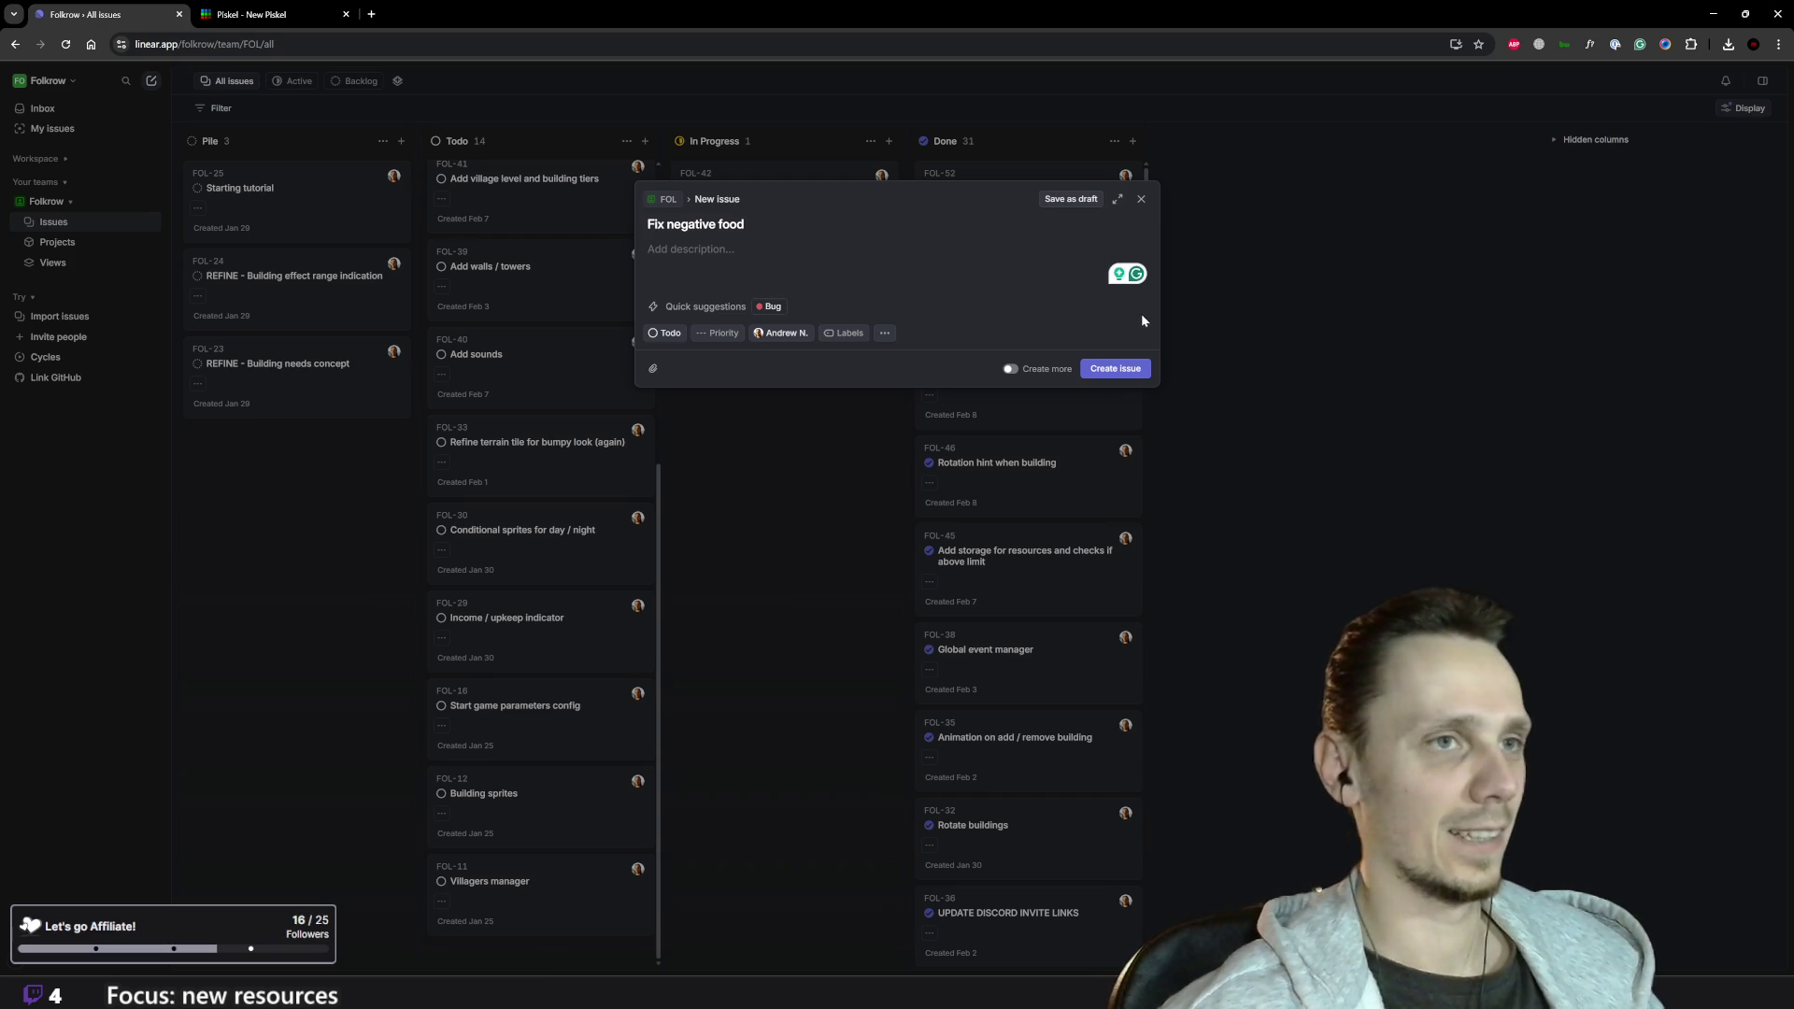
pyautogui.click(1132, 368)
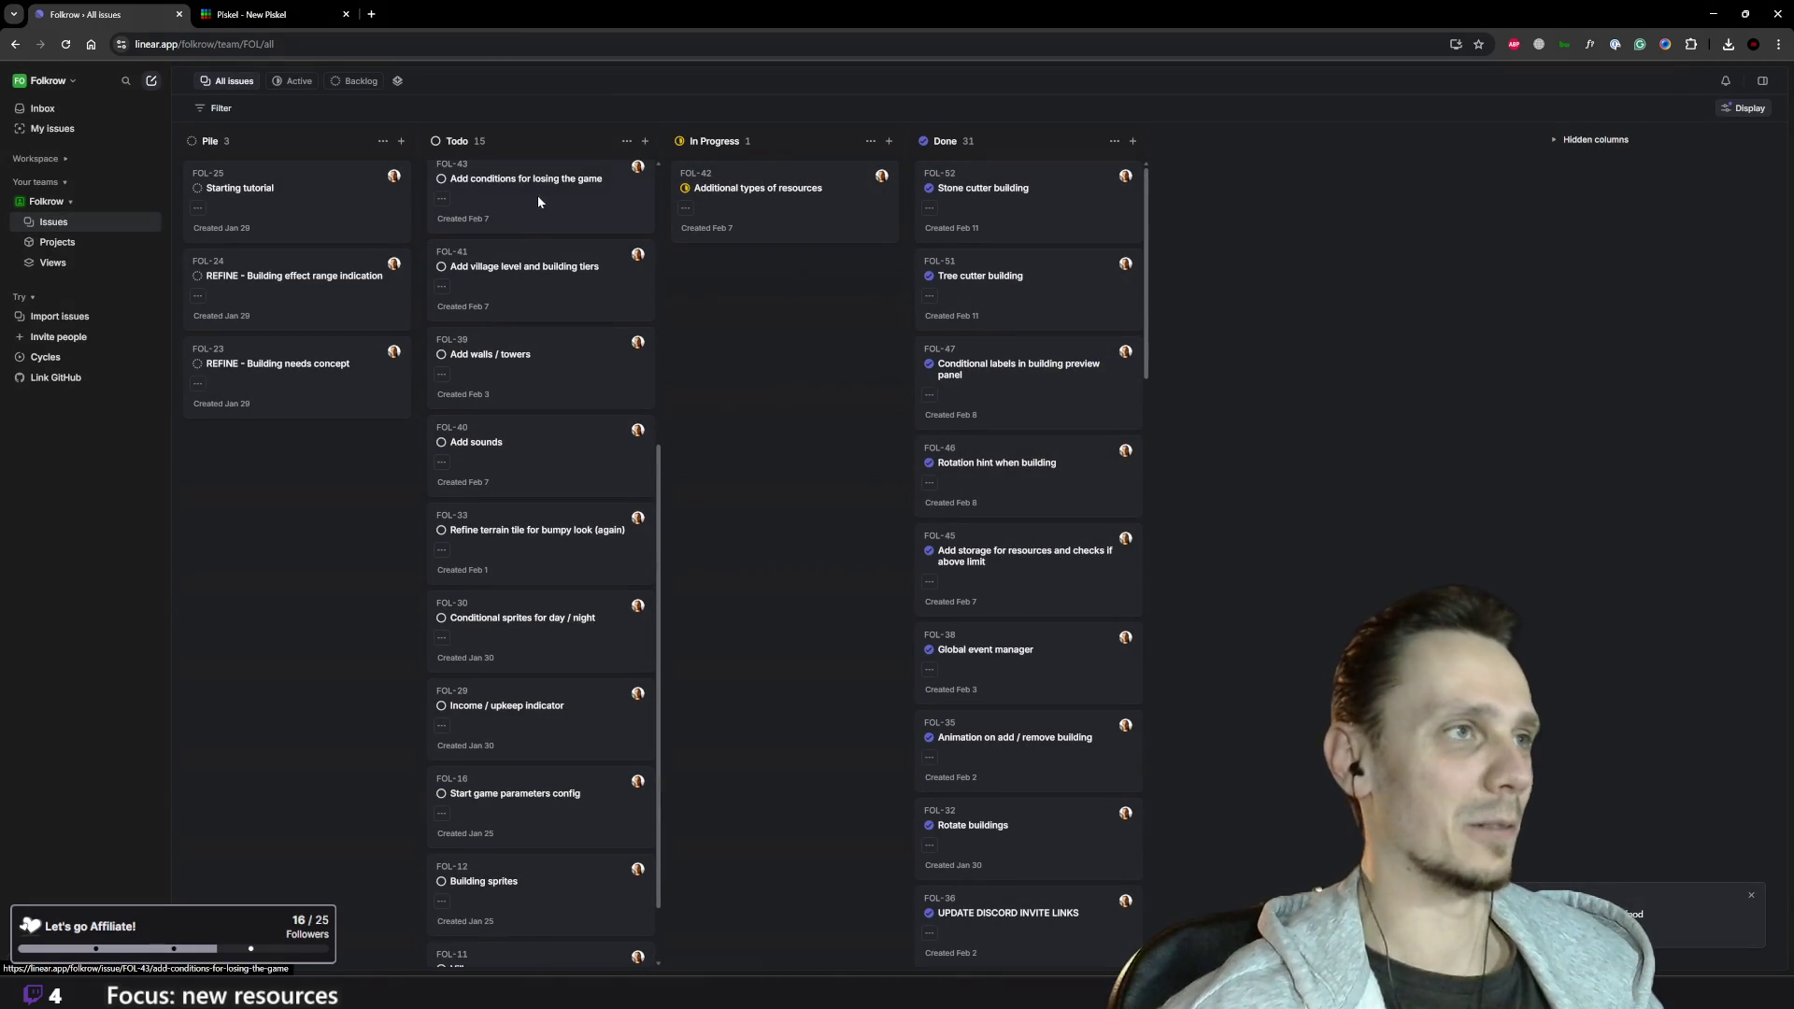
pyautogui.scroll(5, 538, 201)
pyautogui.moveTo(550, 198); pyautogui.dragTo(760, 323)
# - Restart the game, load the saved village, then stop the run
pyautogui.hotkey('alt', 'Tab')
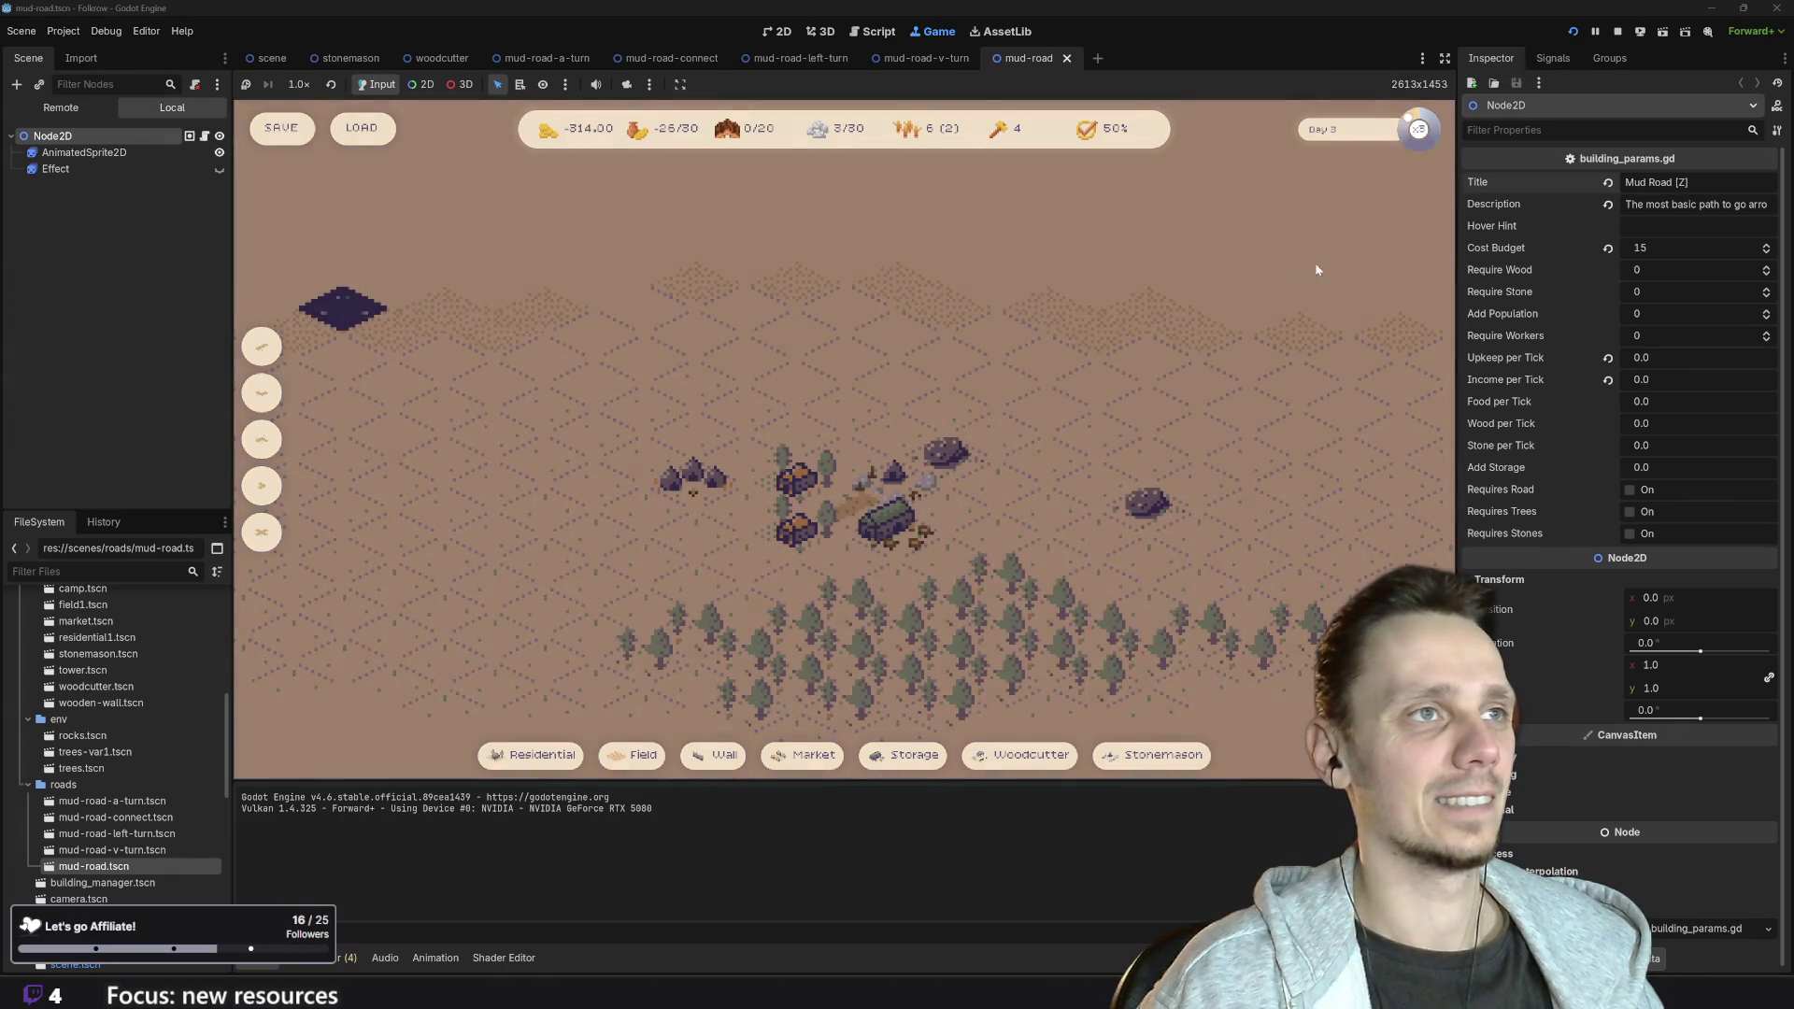
pyautogui.click(1573, 31)
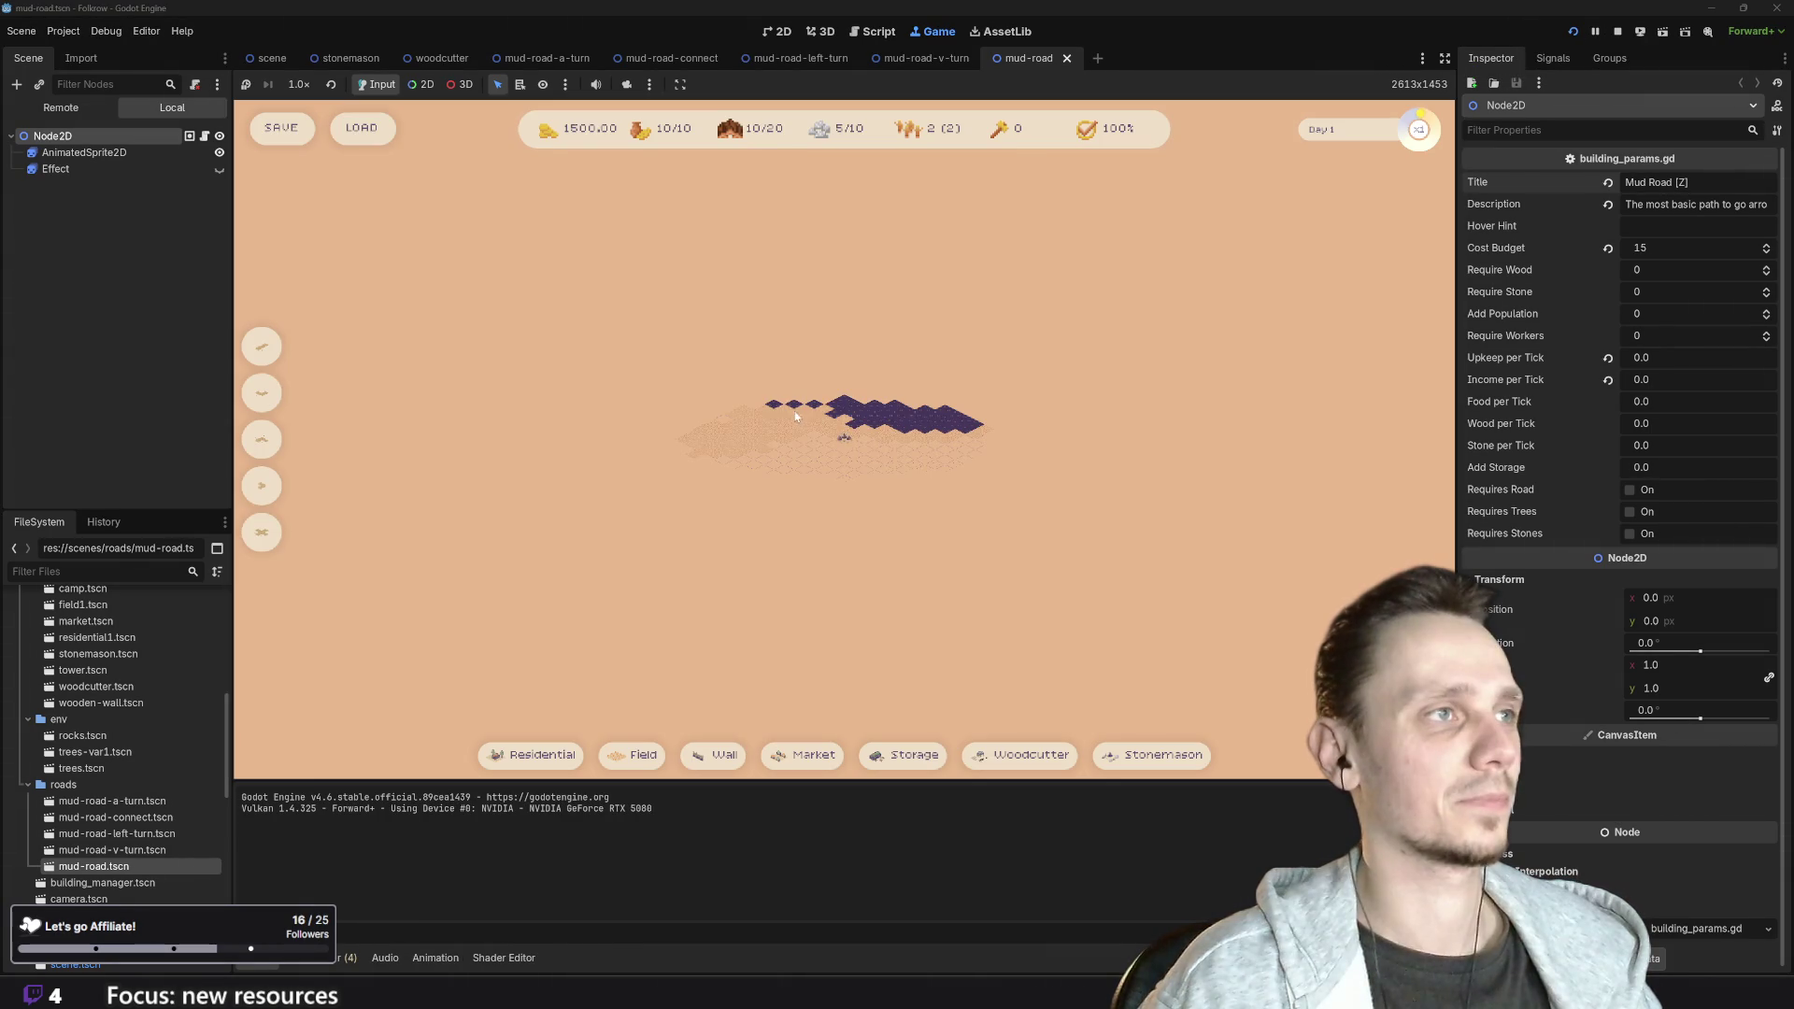
pyautogui.click(364, 131)
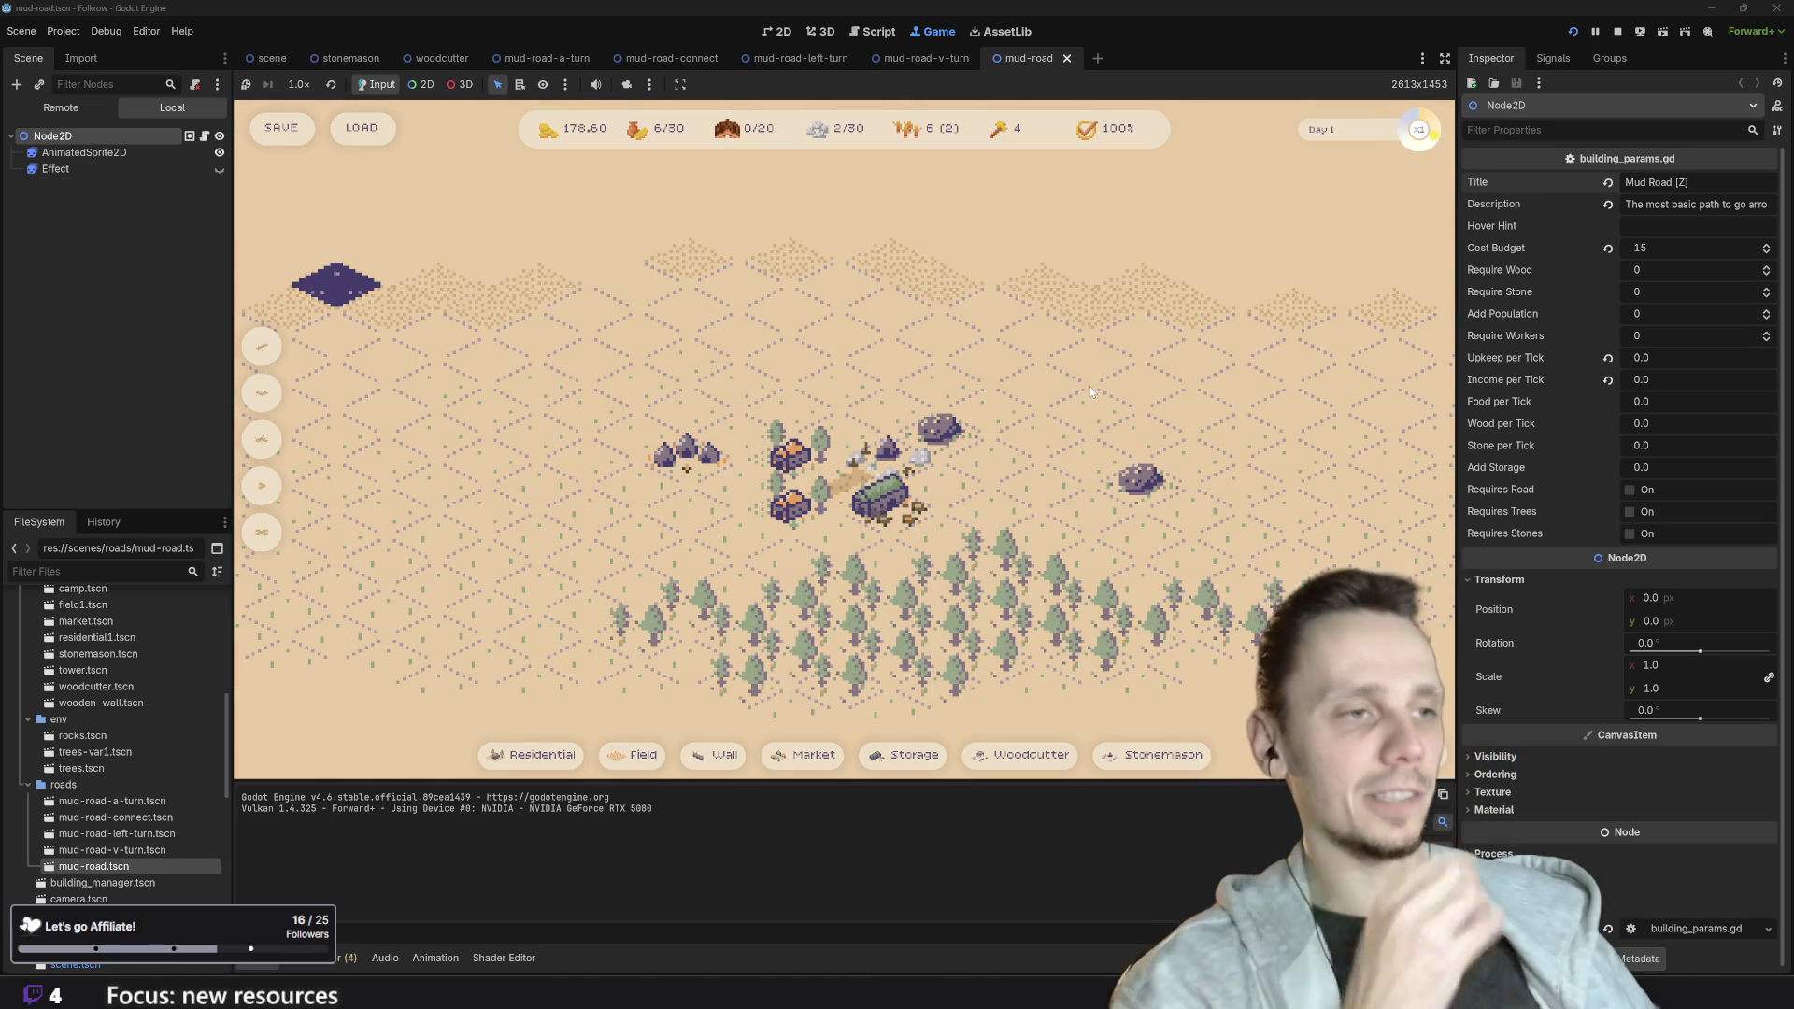
pyautogui.scroll(-1, 1087, 383)
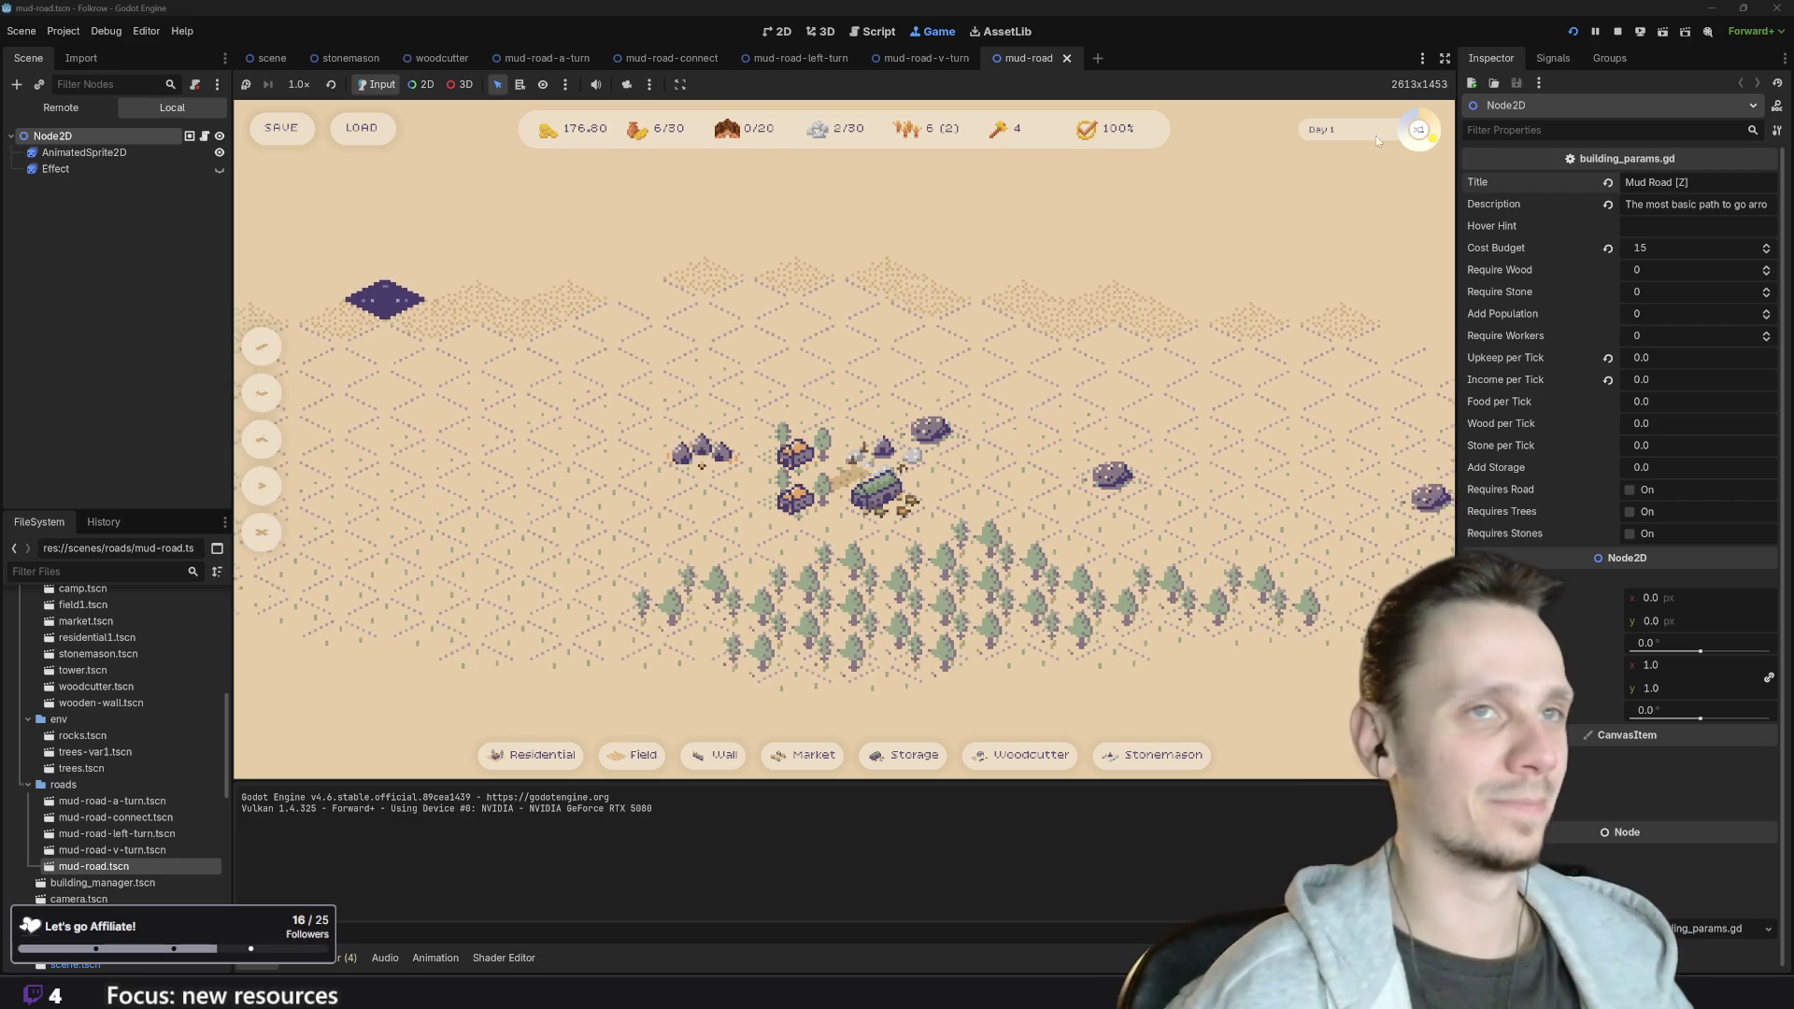
pyautogui.click(1613, 31)
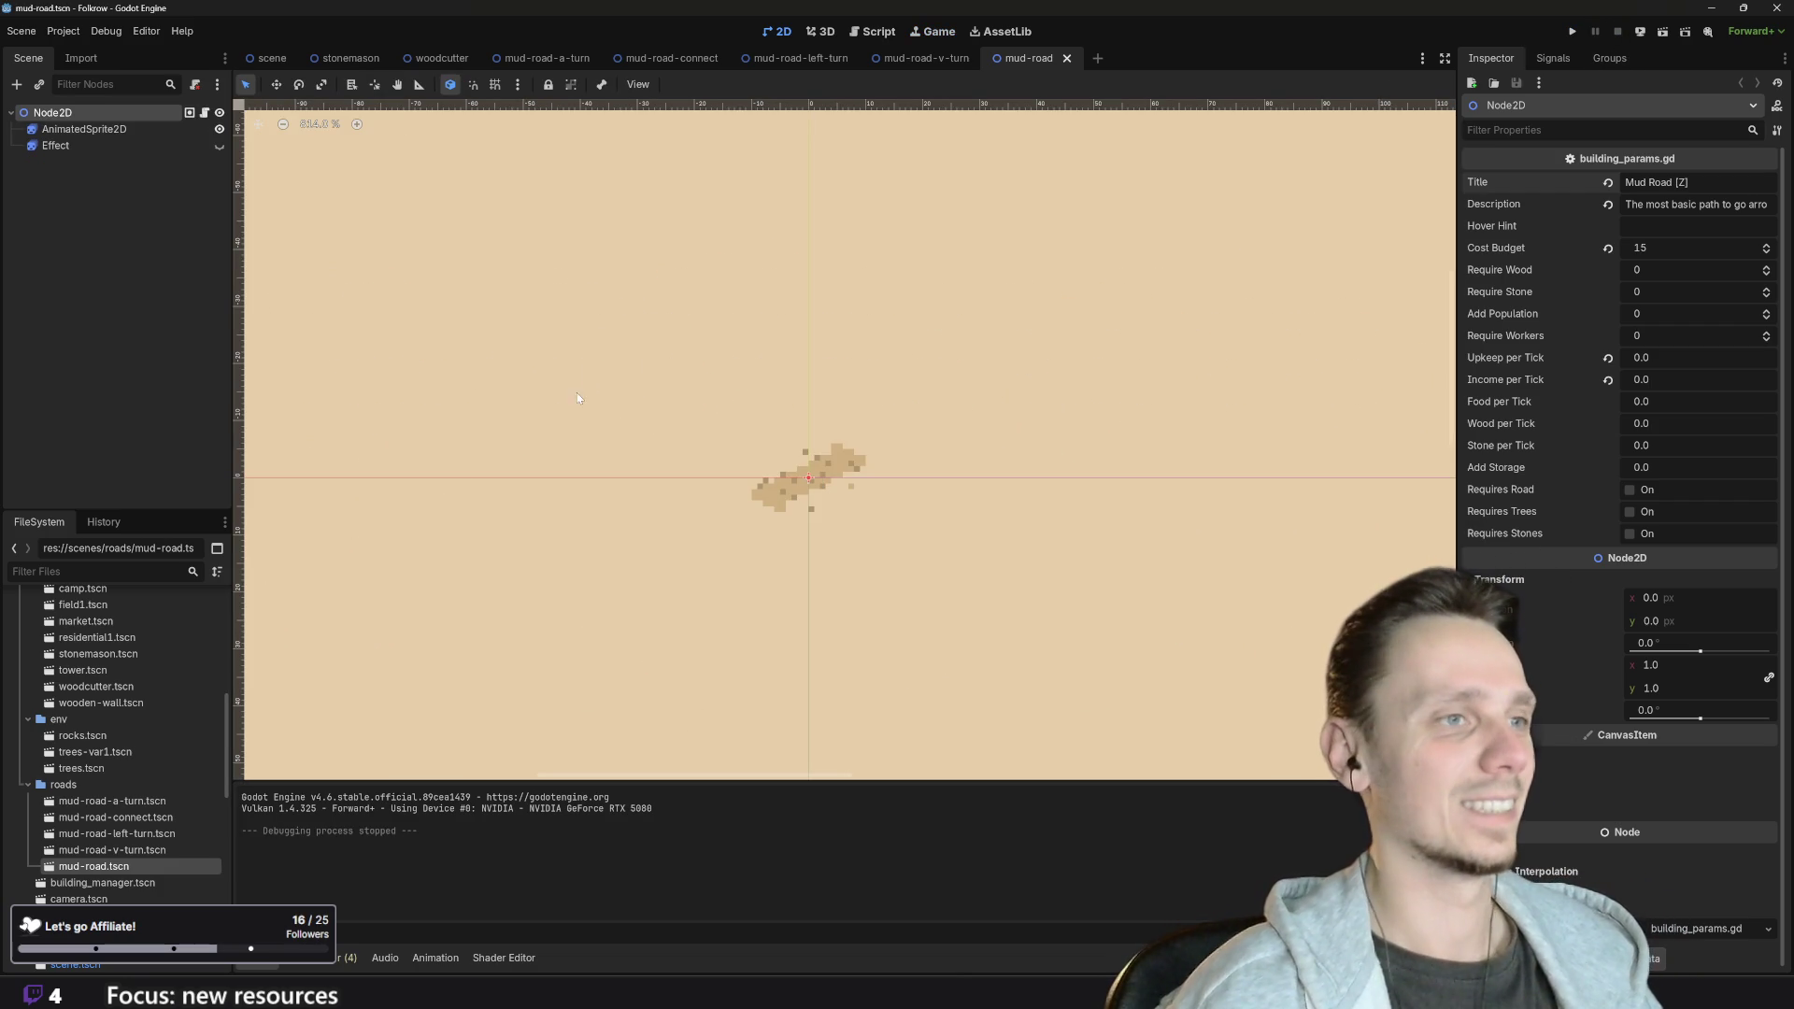
# - Close the stonemason, mud-road and woodcutter scene tabs, then switch to the Script workspace
pyautogui.click(376, 58)
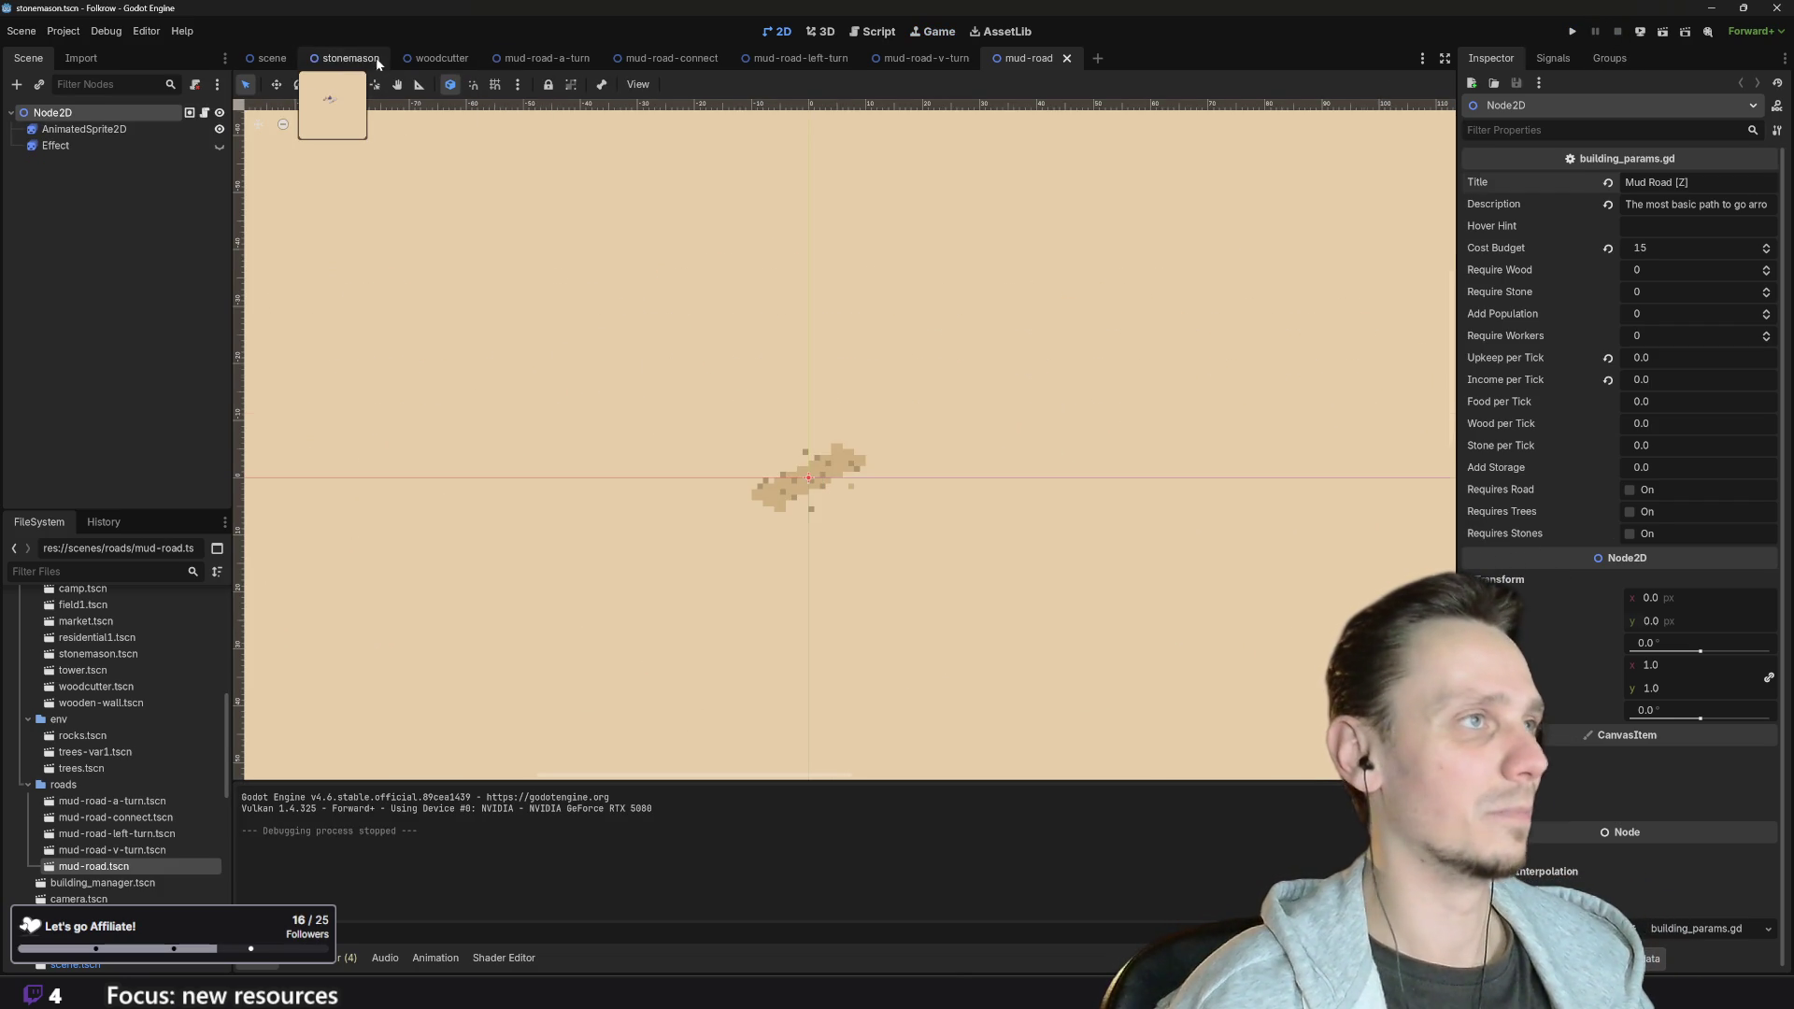
pyautogui.click(389, 58)
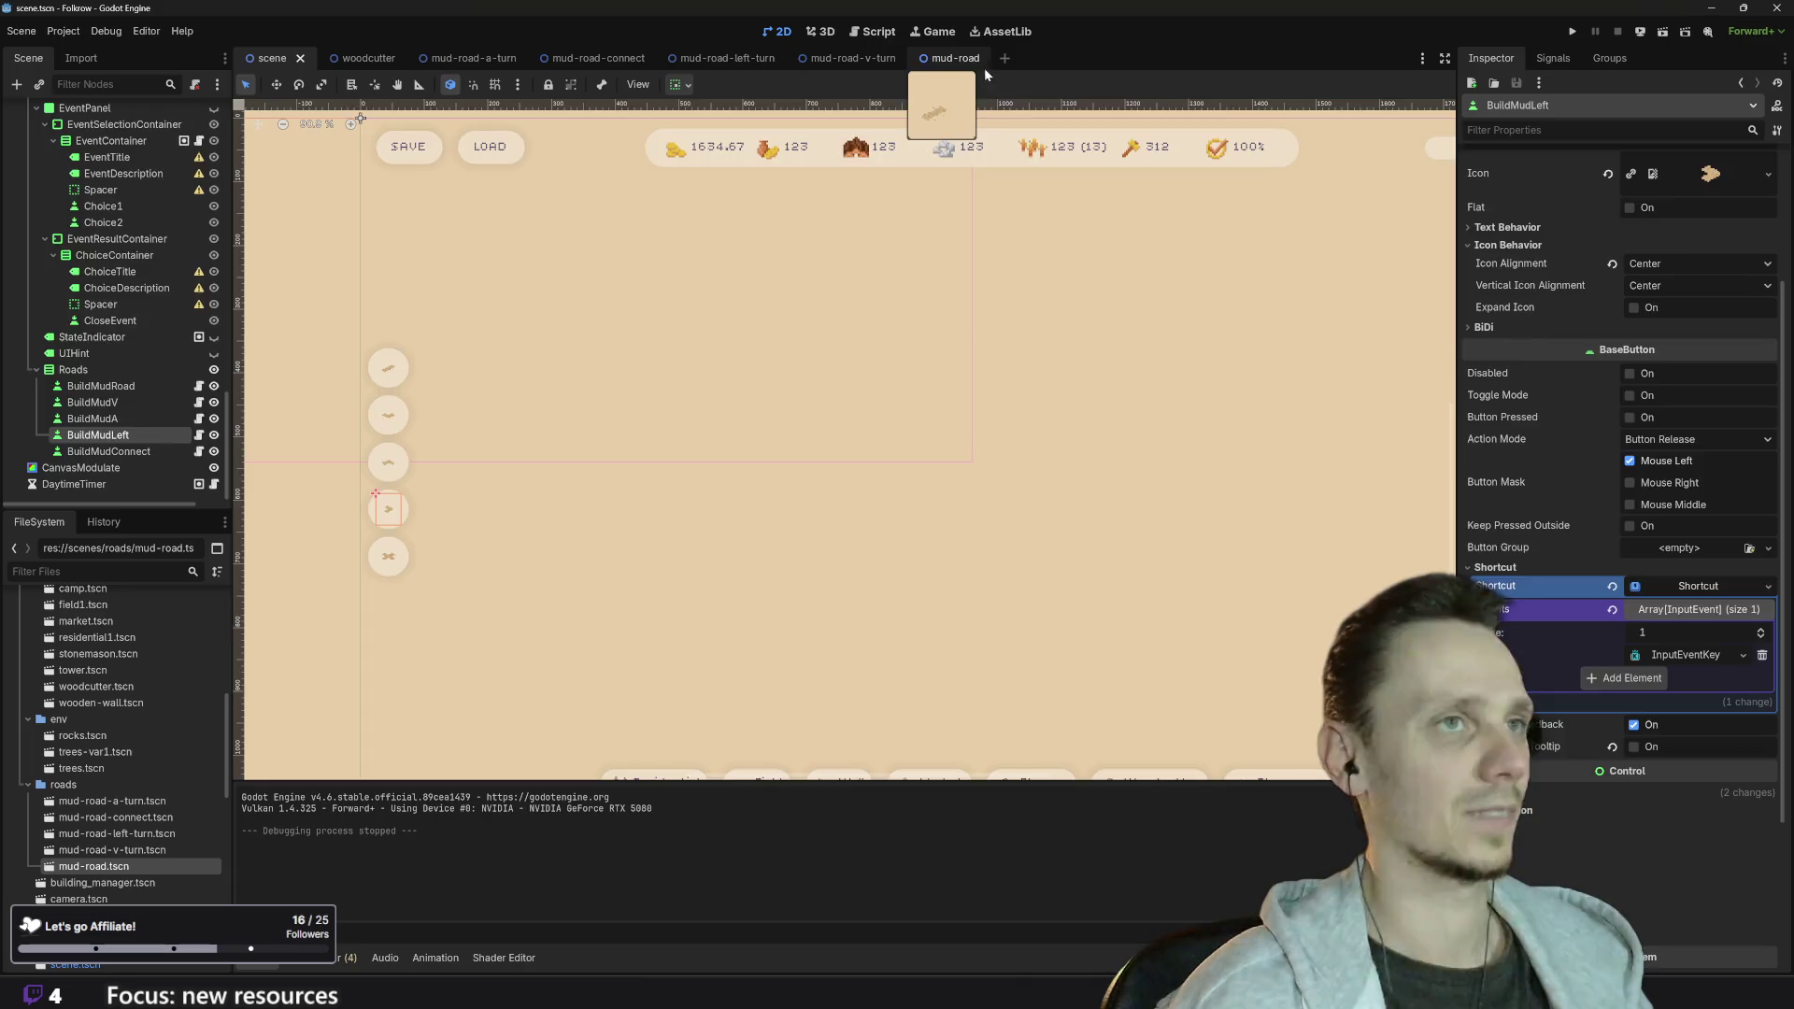
pyautogui.click(977, 58)
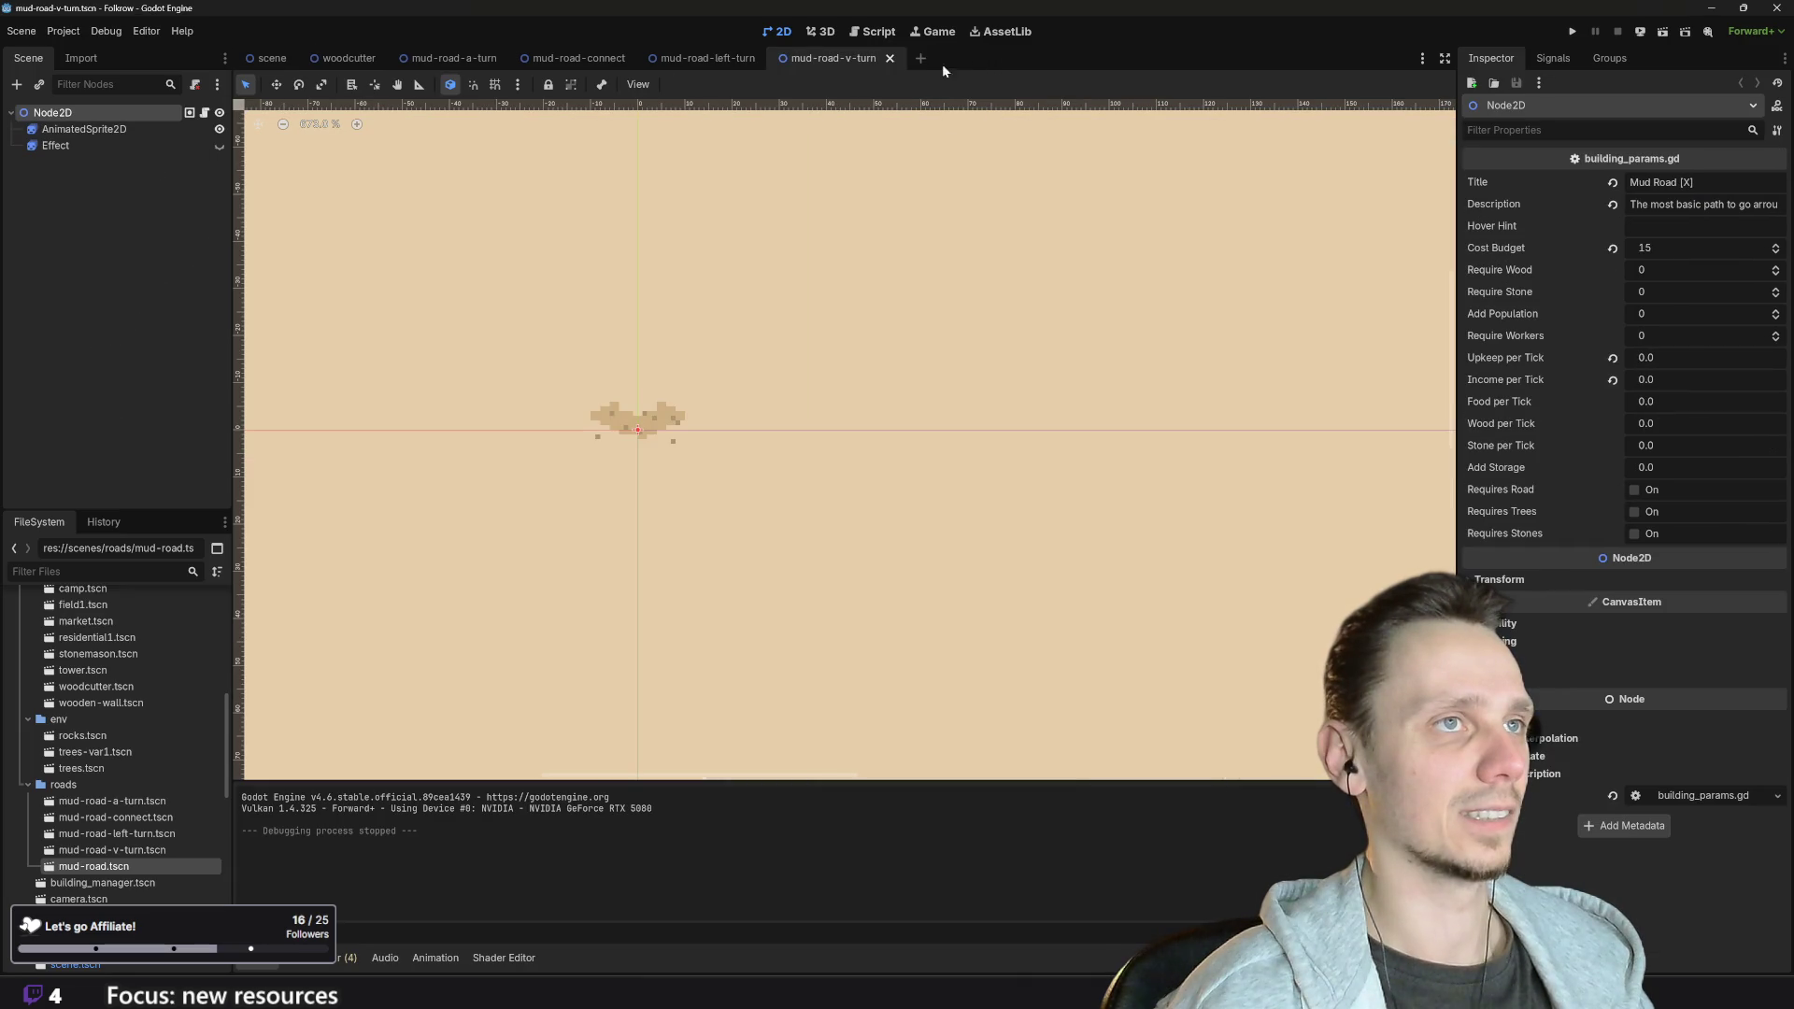
pyautogui.click(892, 60)
pyautogui.click(767, 60)
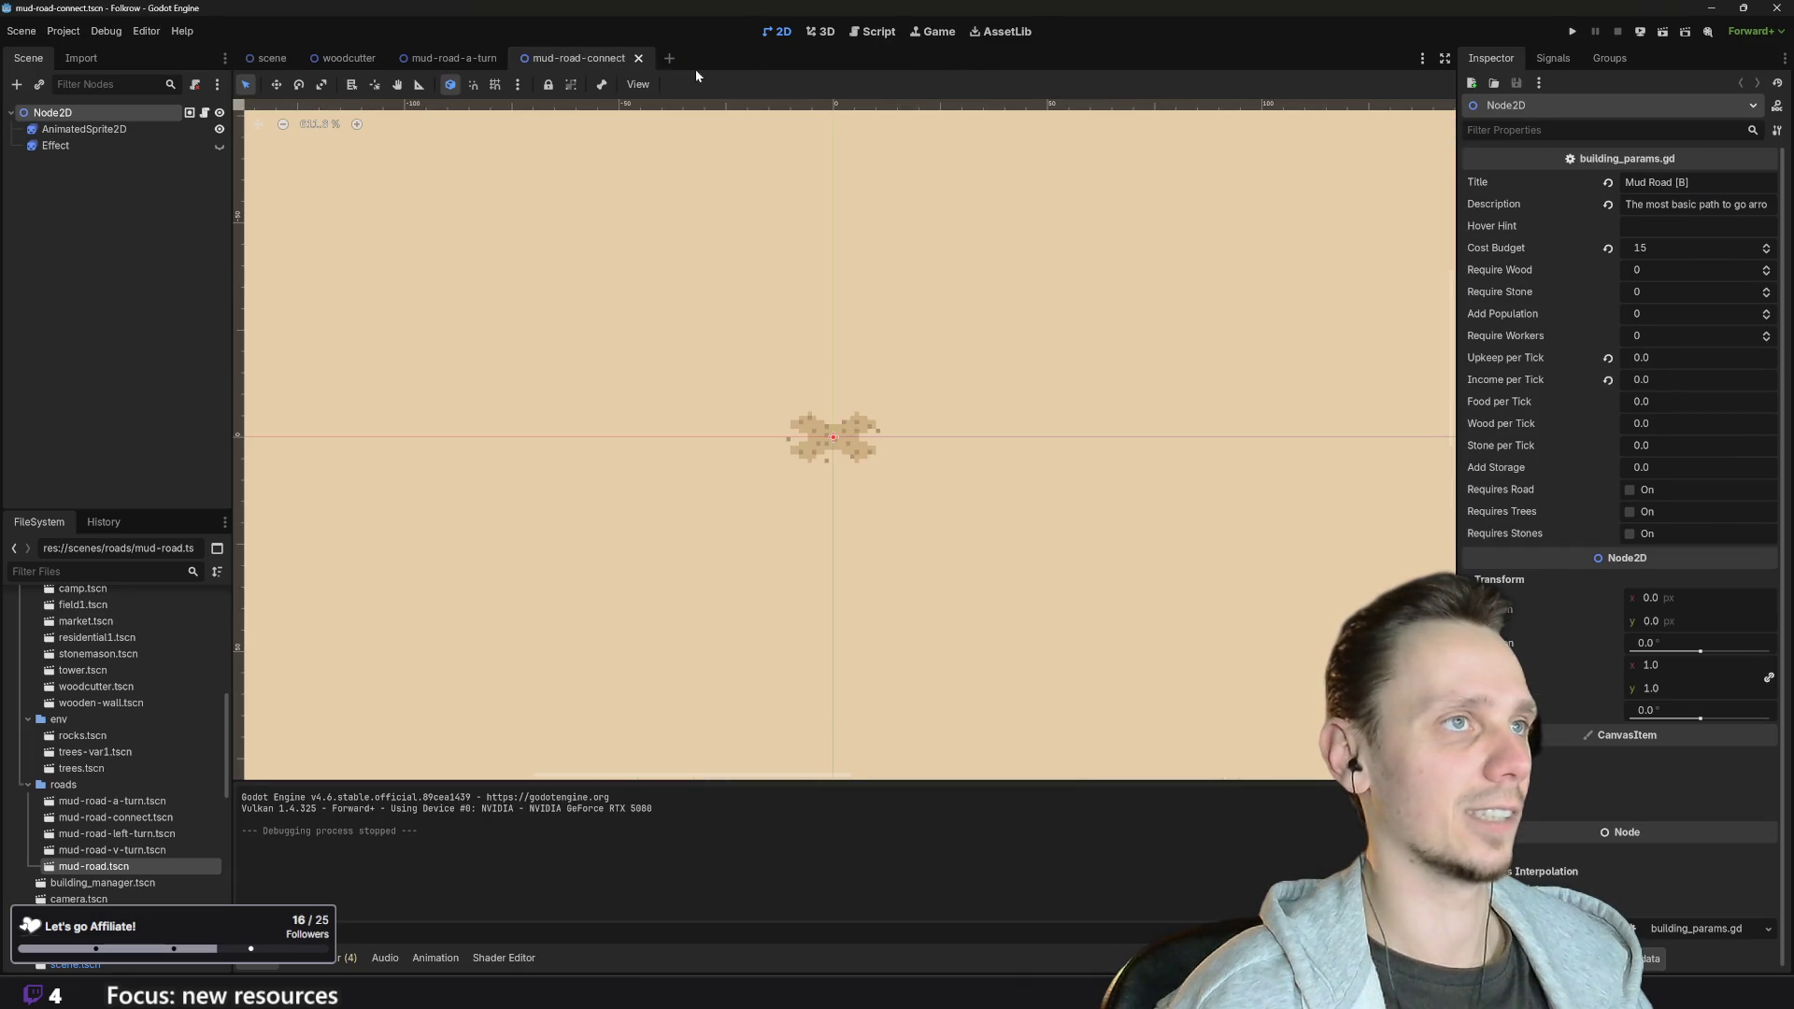
pyautogui.click(640, 59)
pyautogui.click(510, 59)
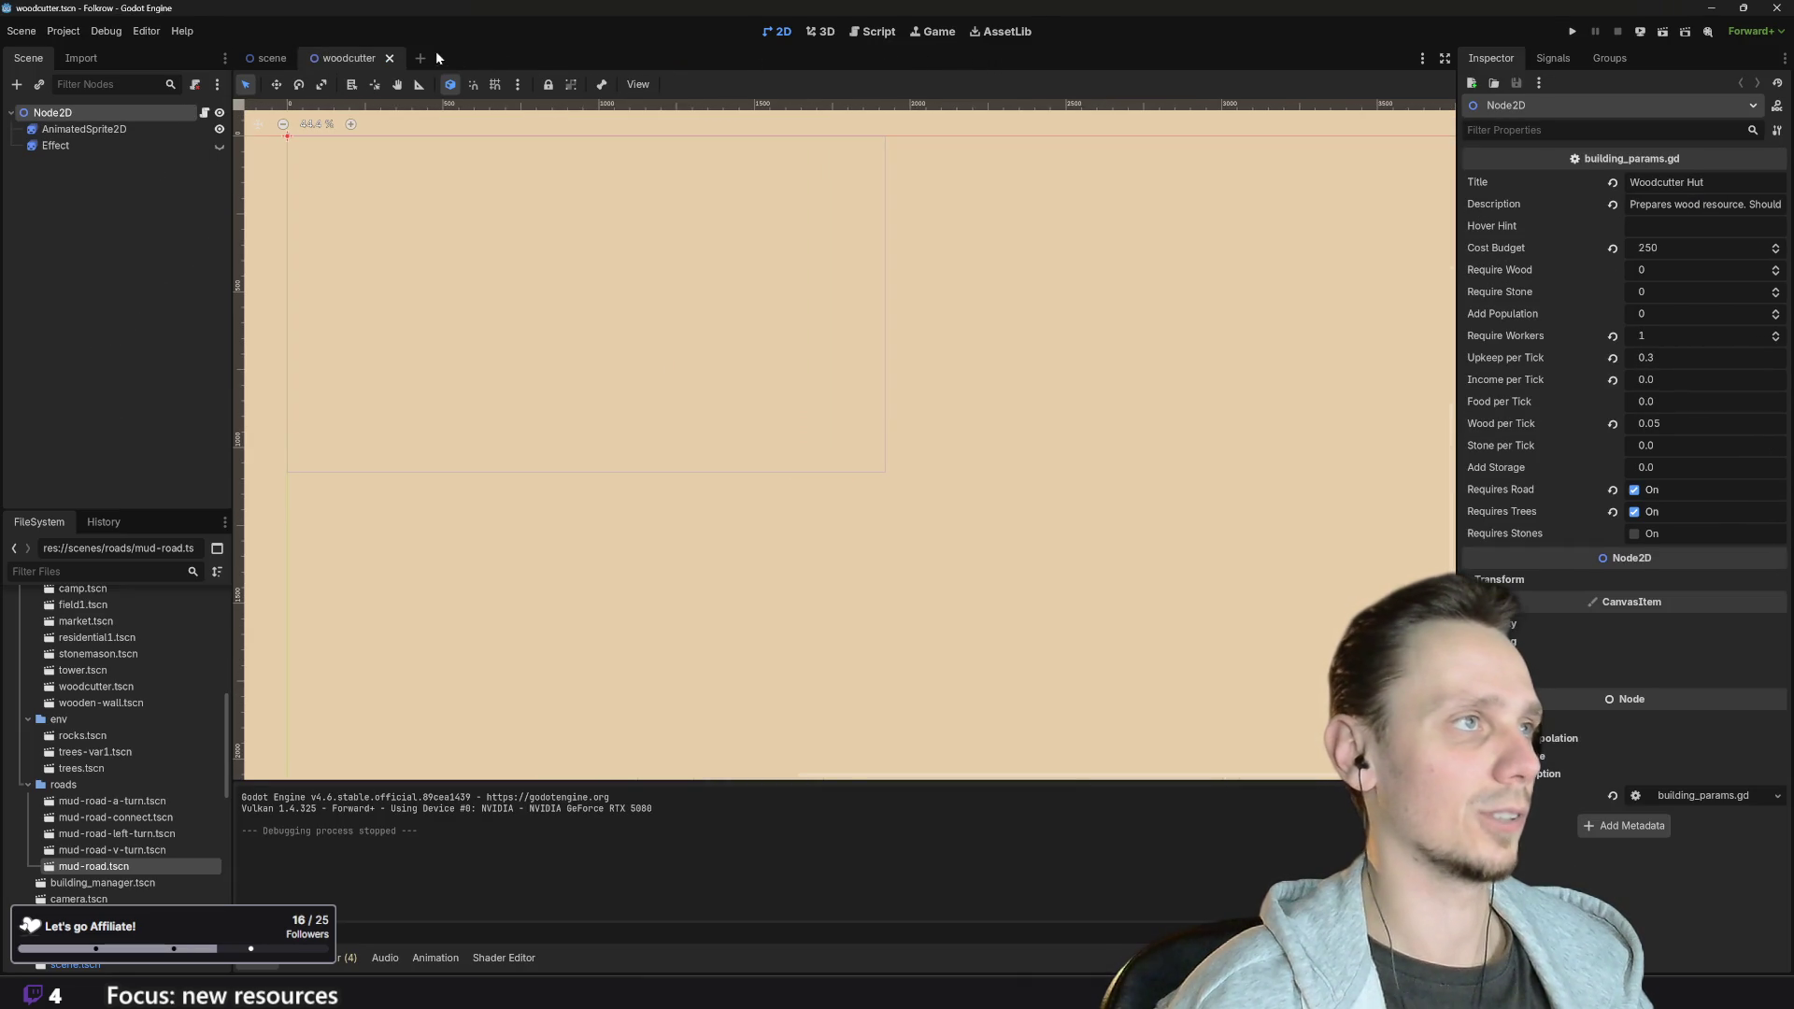
pyautogui.click(391, 59)
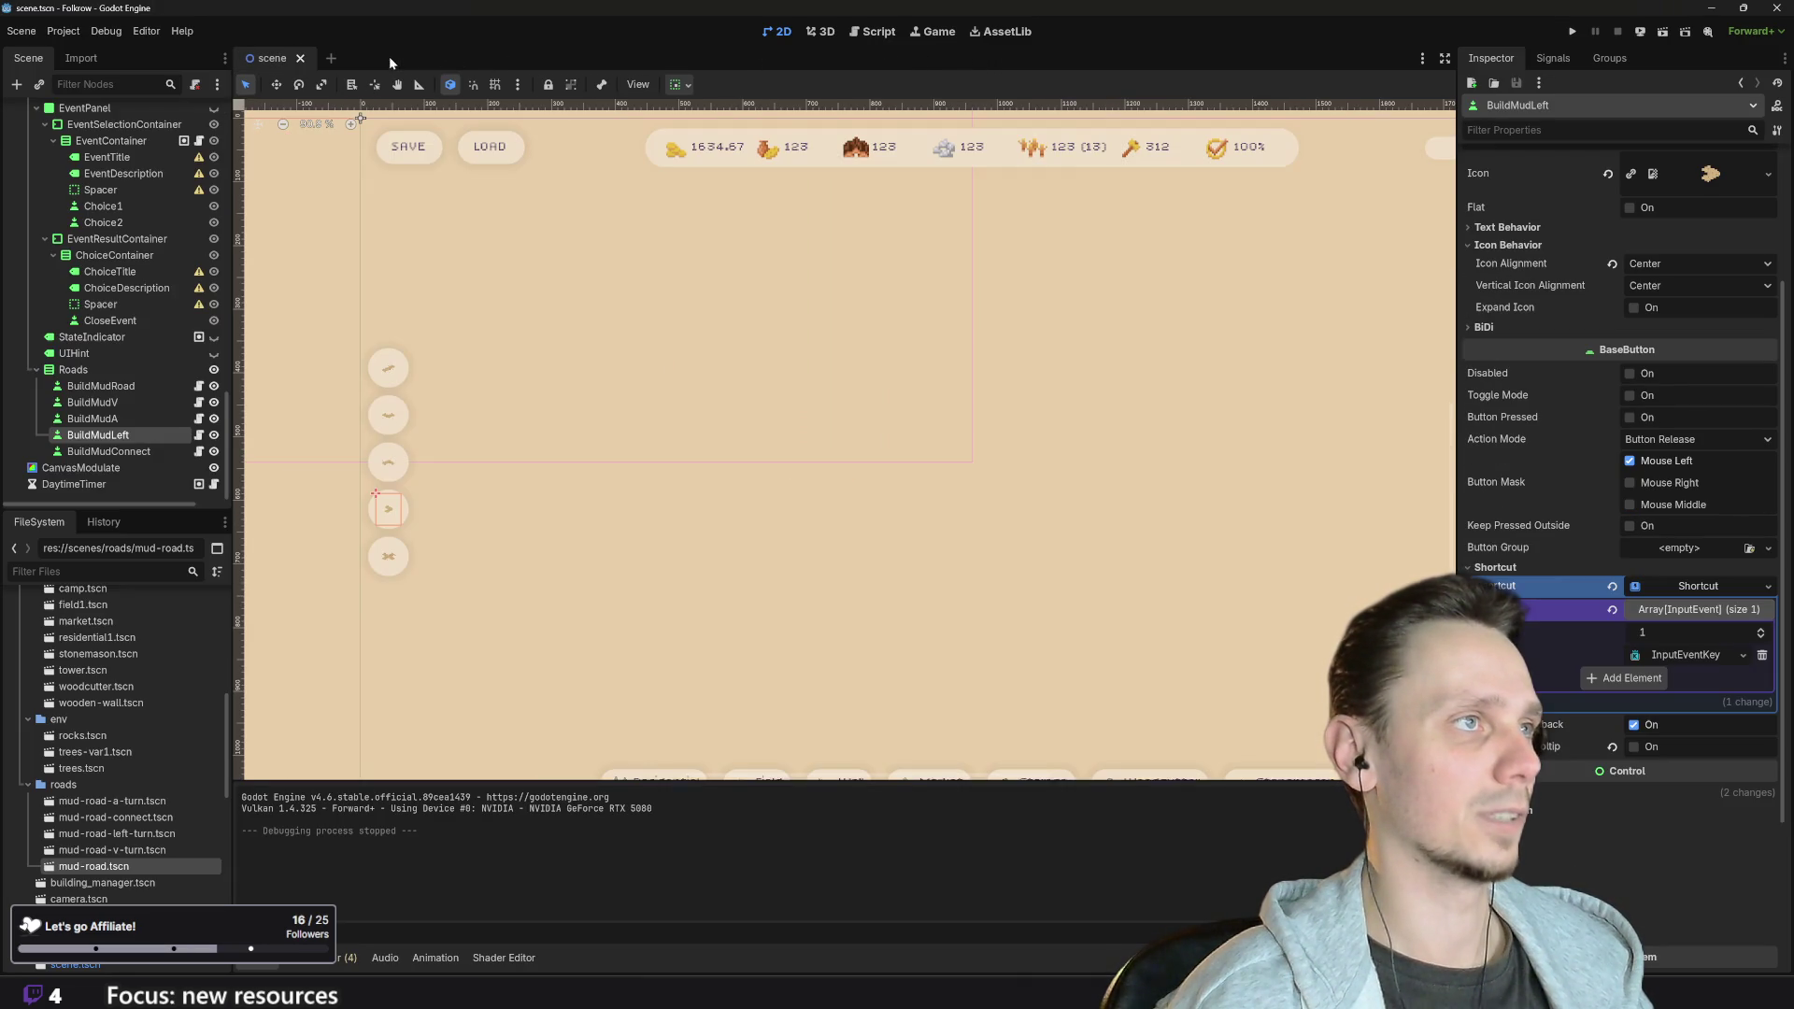
pyautogui.click(872, 31)
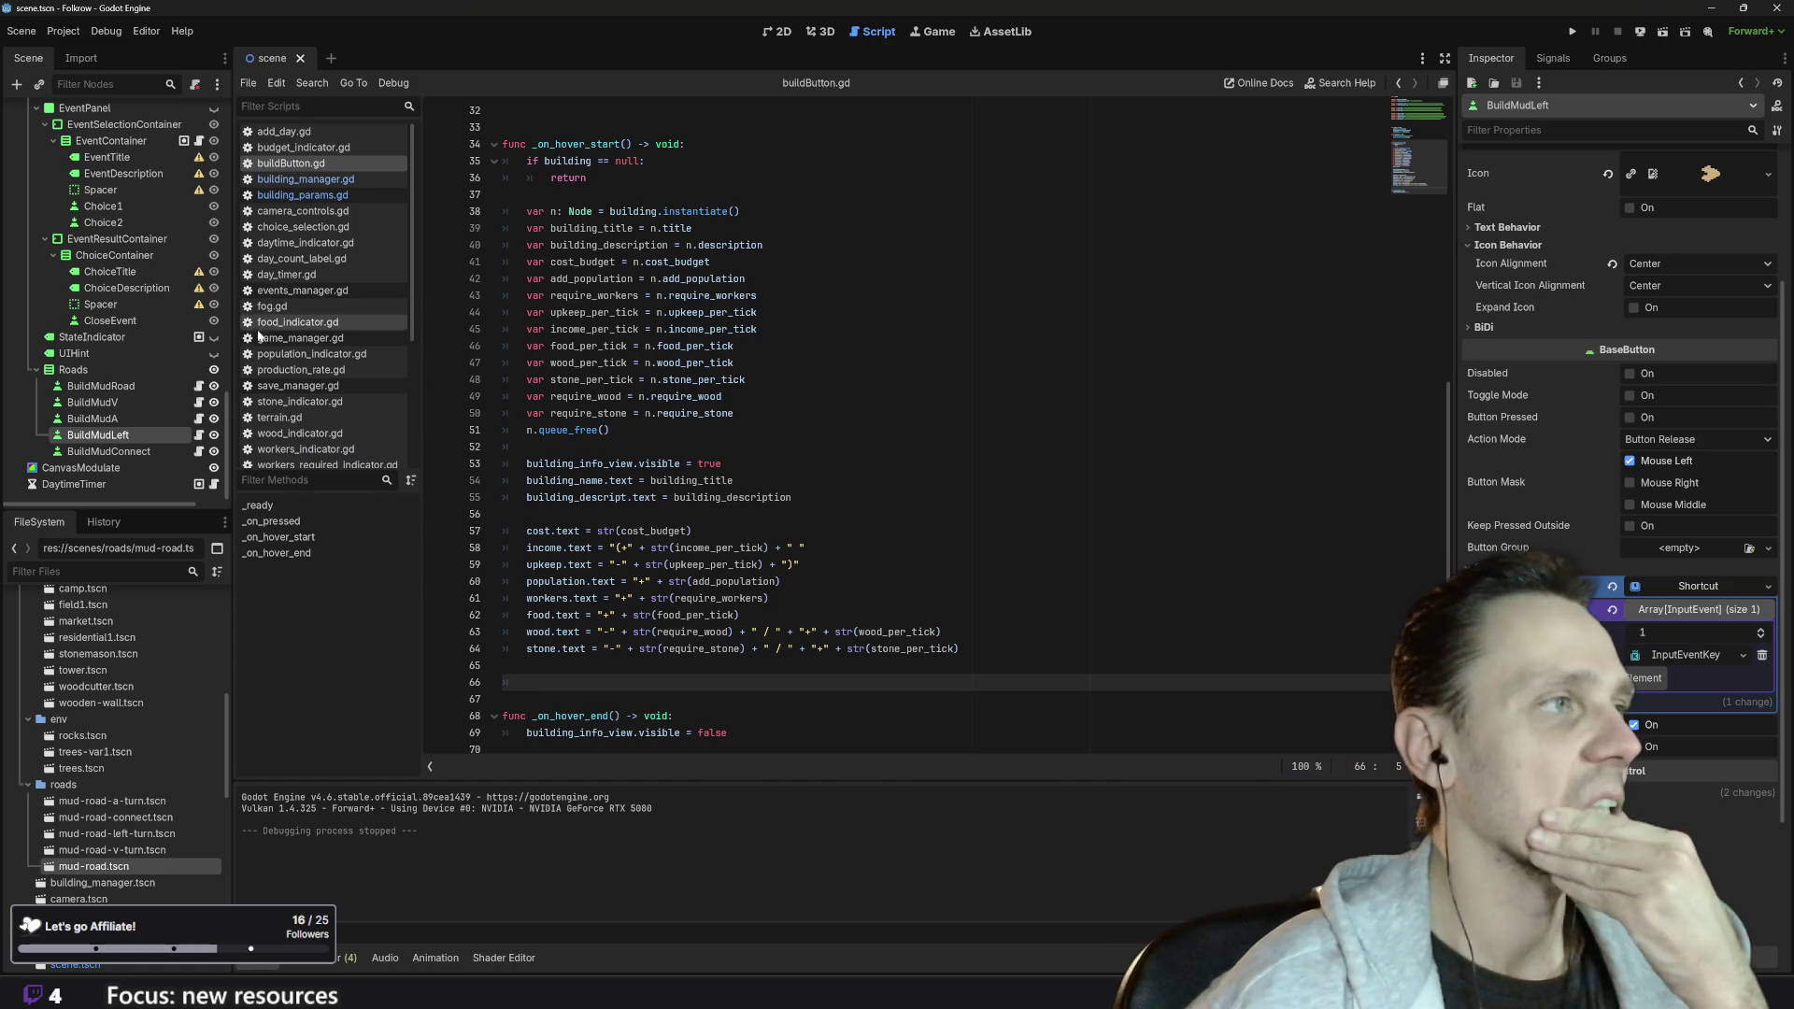
# - Open game_manager.gd and find the _update_food_consumption call on line 178
pyautogui.click(305, 339)
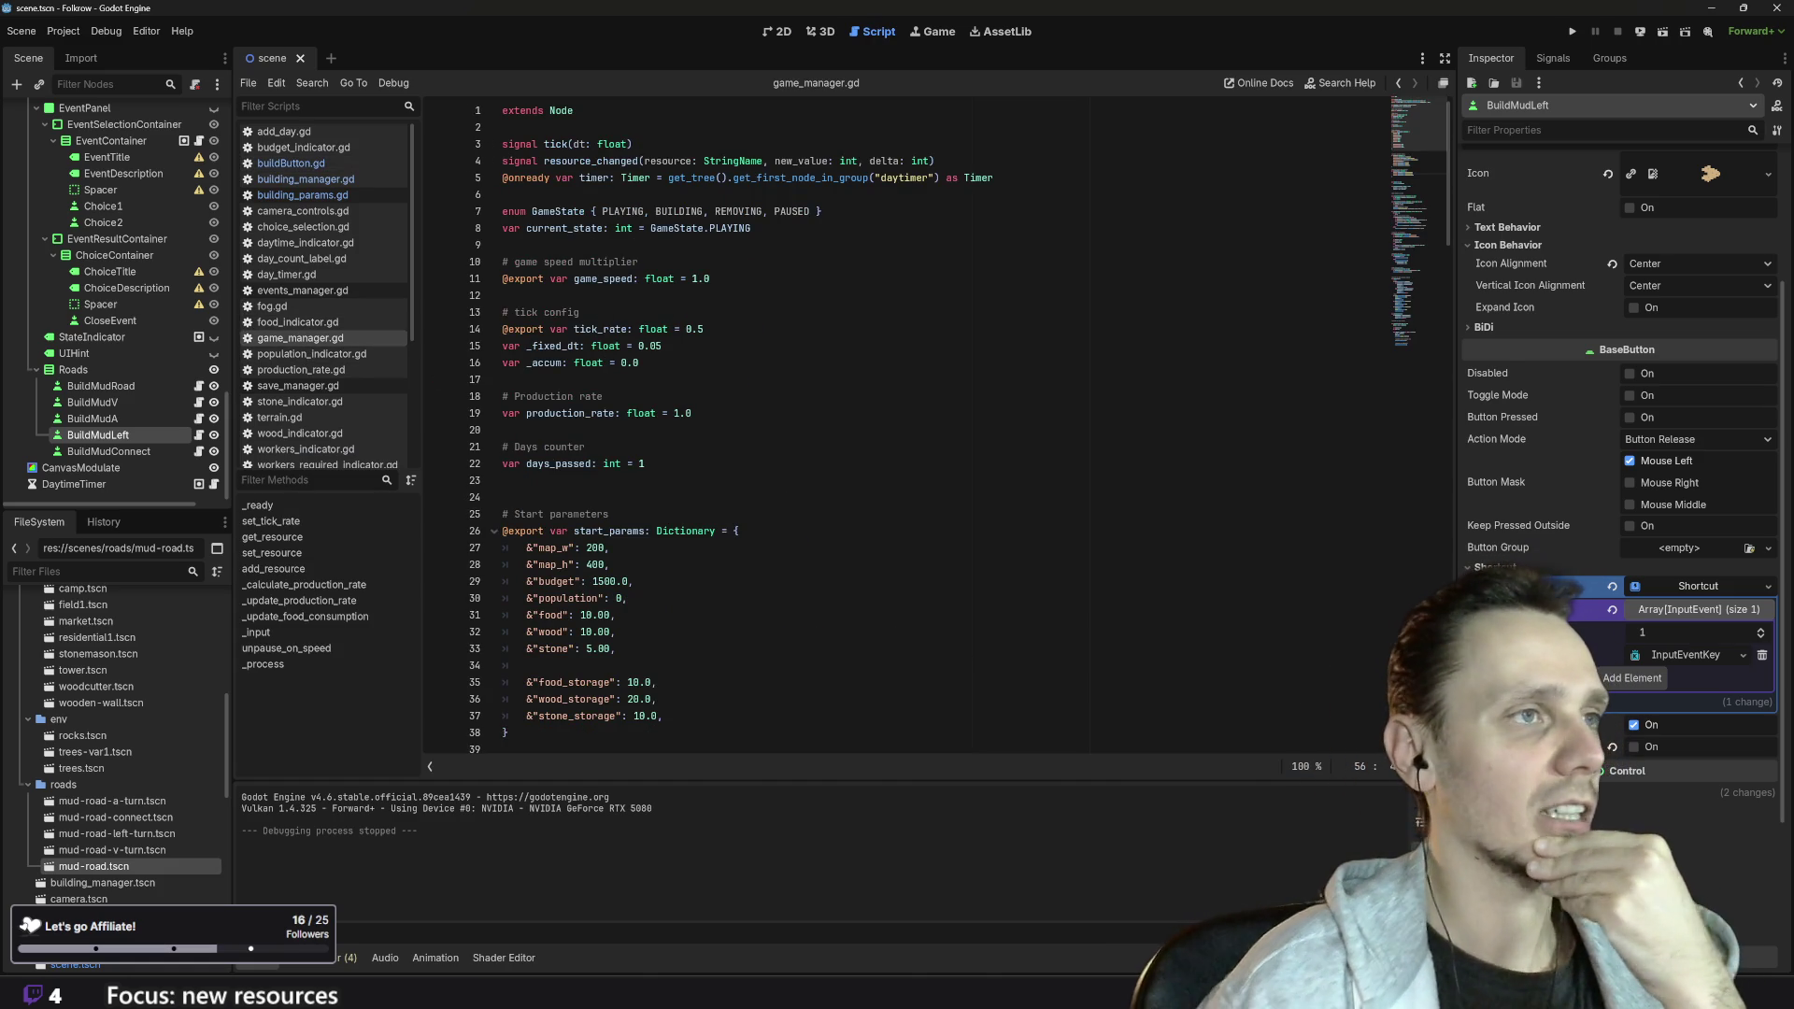
pyautogui.scroll(-20, 841, 421)
pyautogui.scroll(-19, 841, 420)
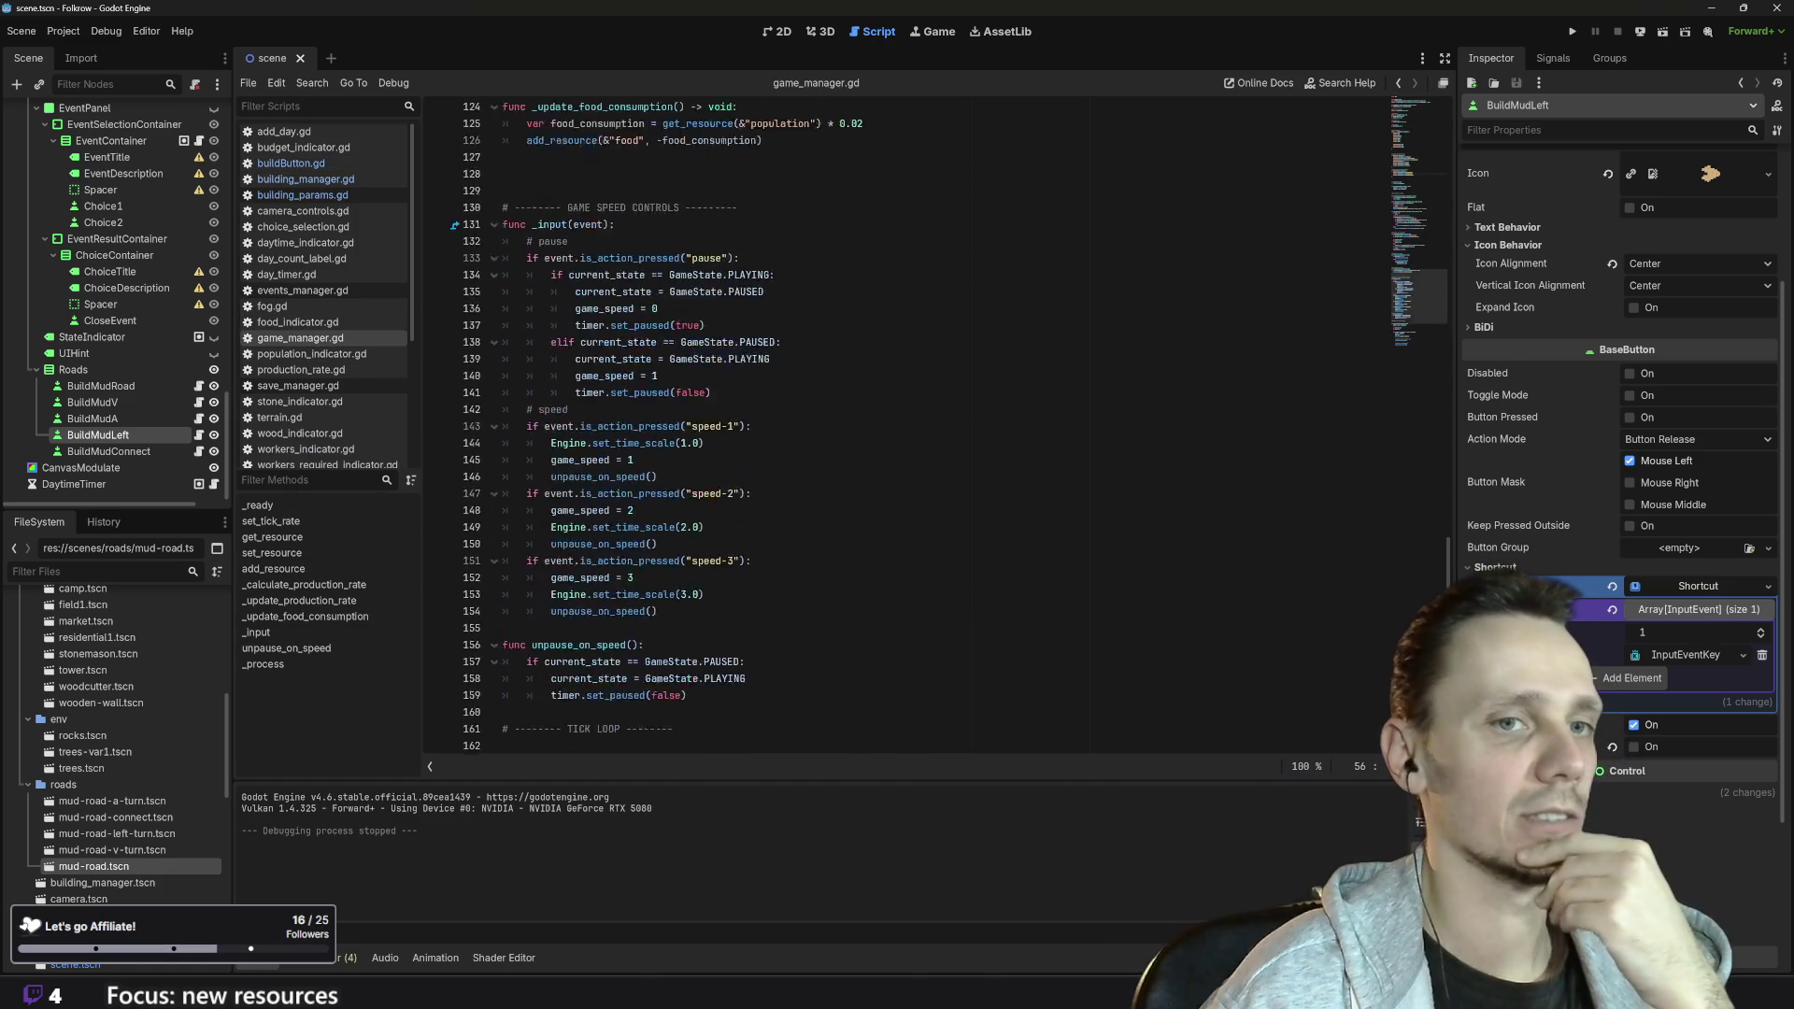
pyautogui.scroll(4, 841, 420)
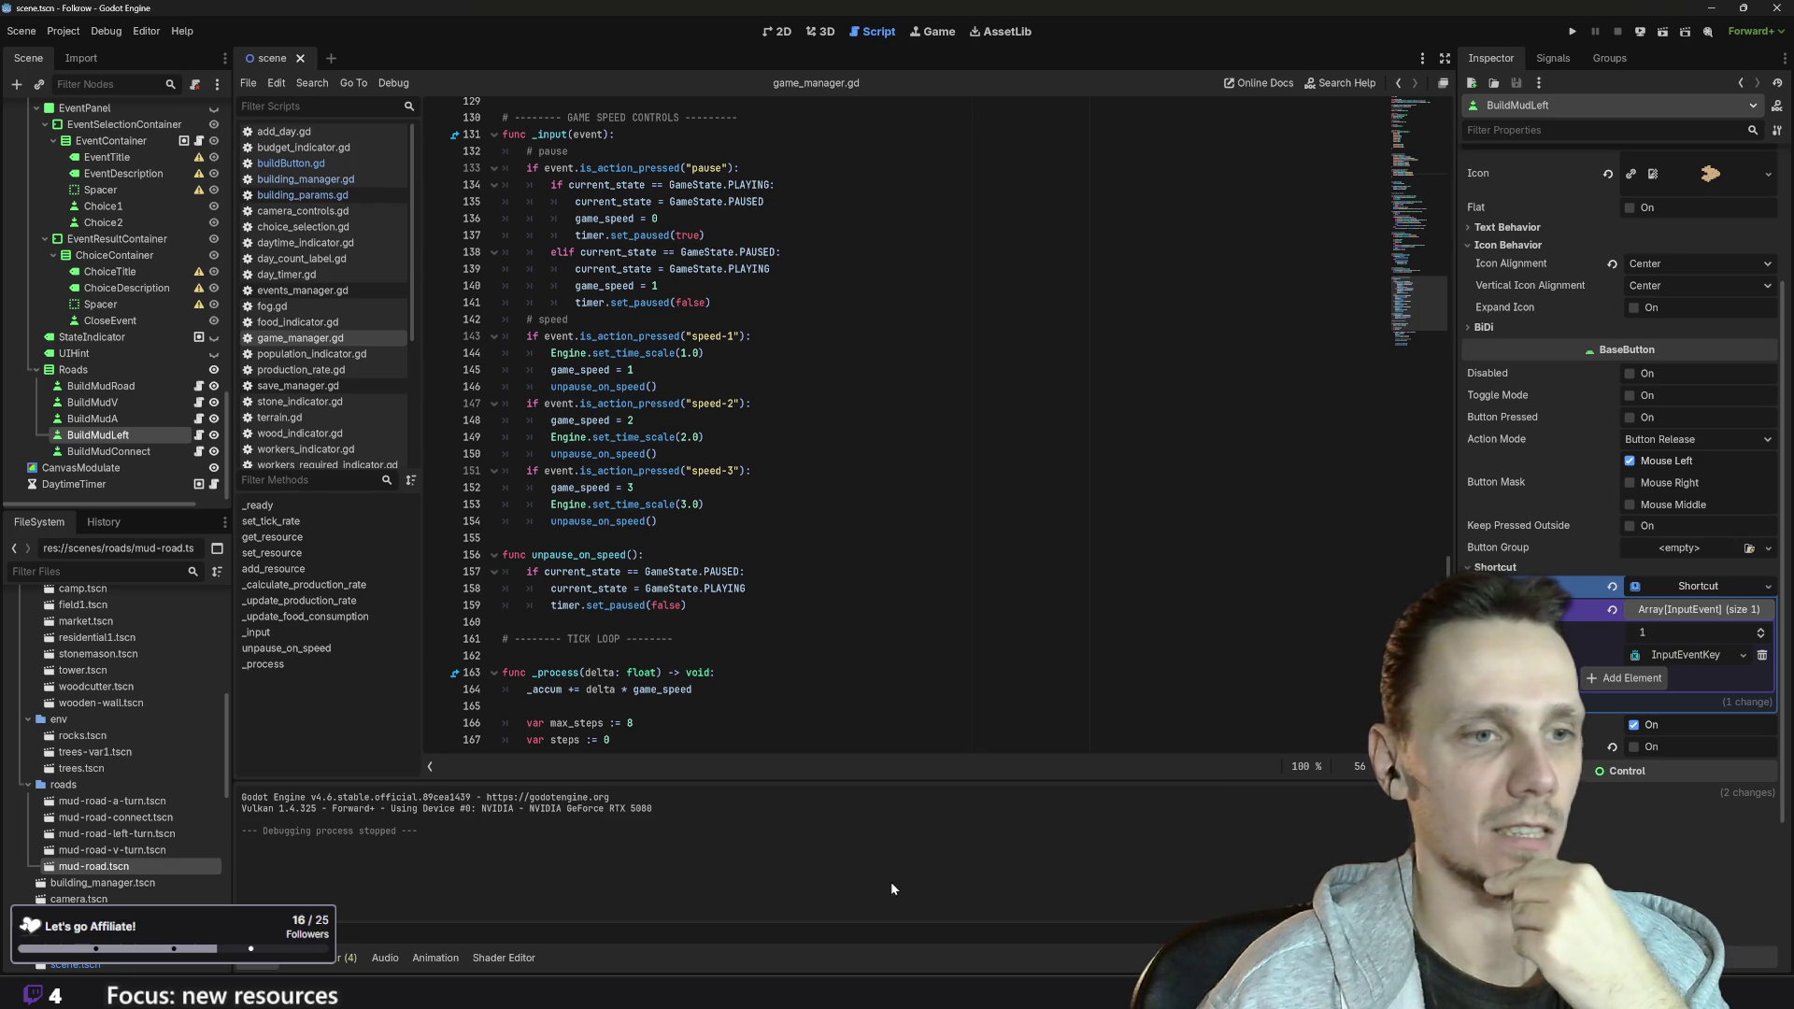
pyautogui.moveTo(1084, 993)
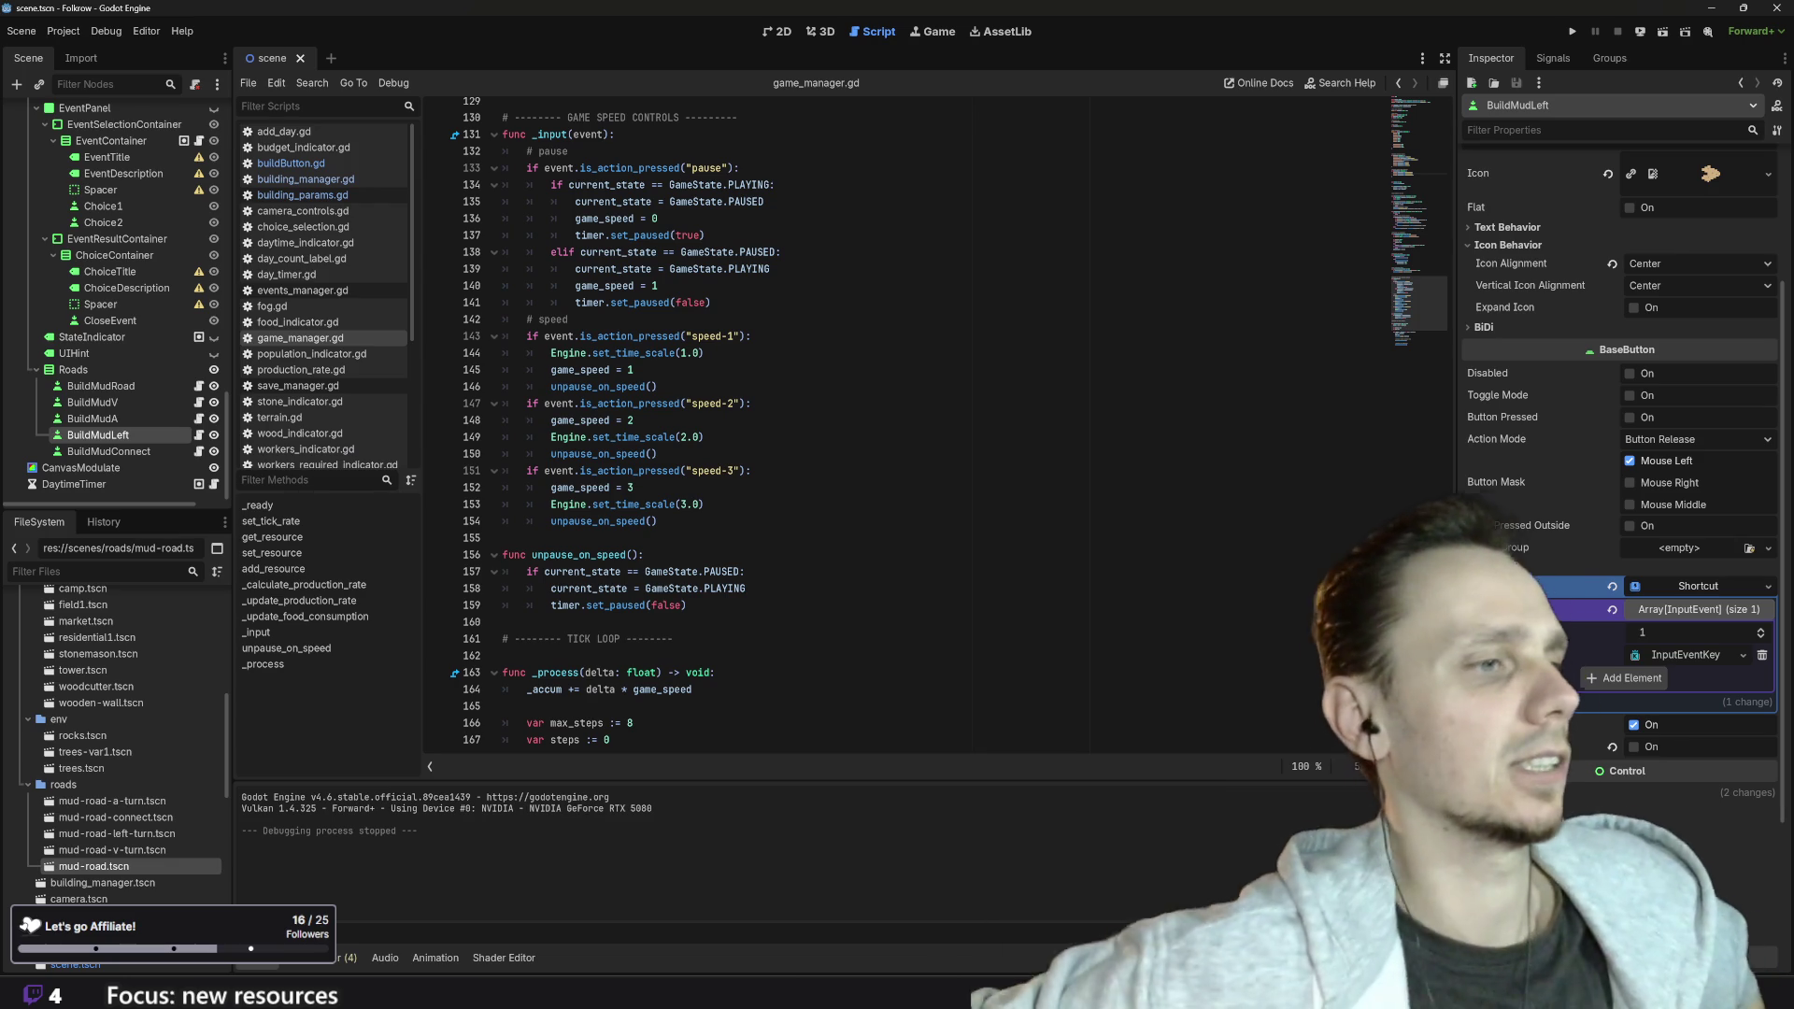
pyautogui.scroll(-3, 925, 420)
pyautogui.scroll(-1, 925, 420)
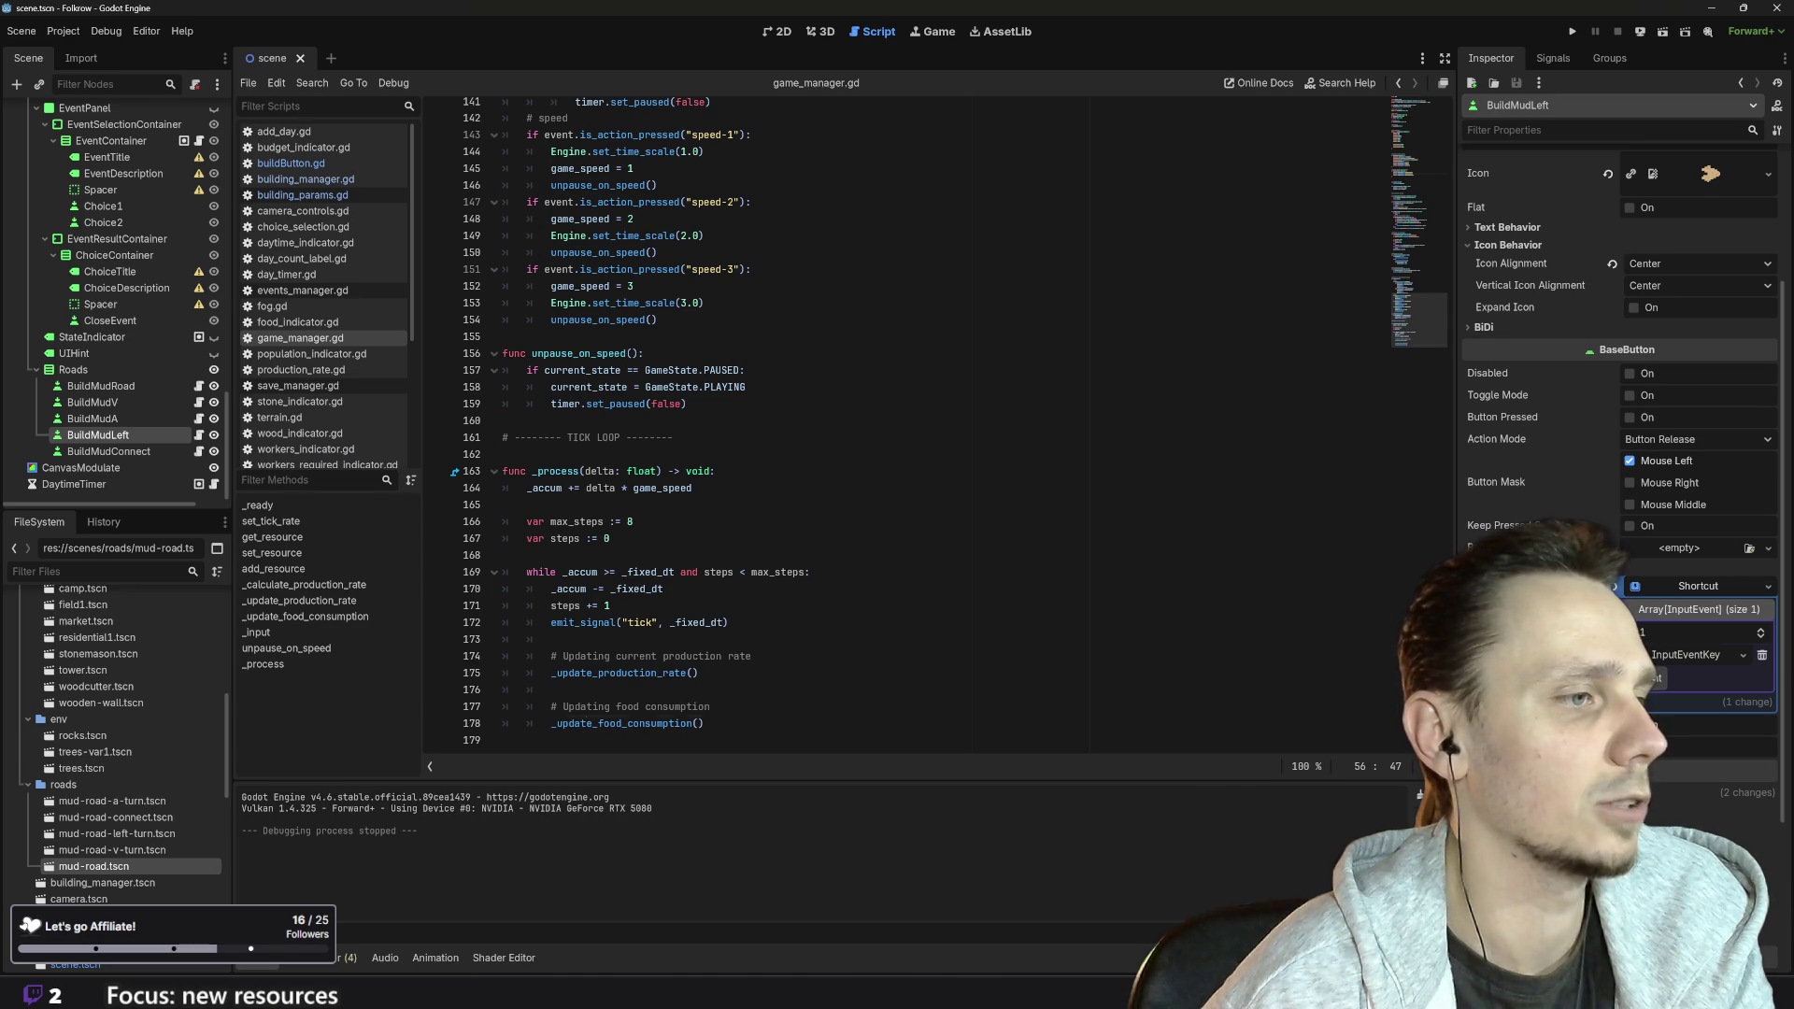
pyautogui.doubleClick(621, 723)
# - Insert a blank line above the add_resource call in _update_food_consumption
pyautogui.scroll(7, 926, 420)
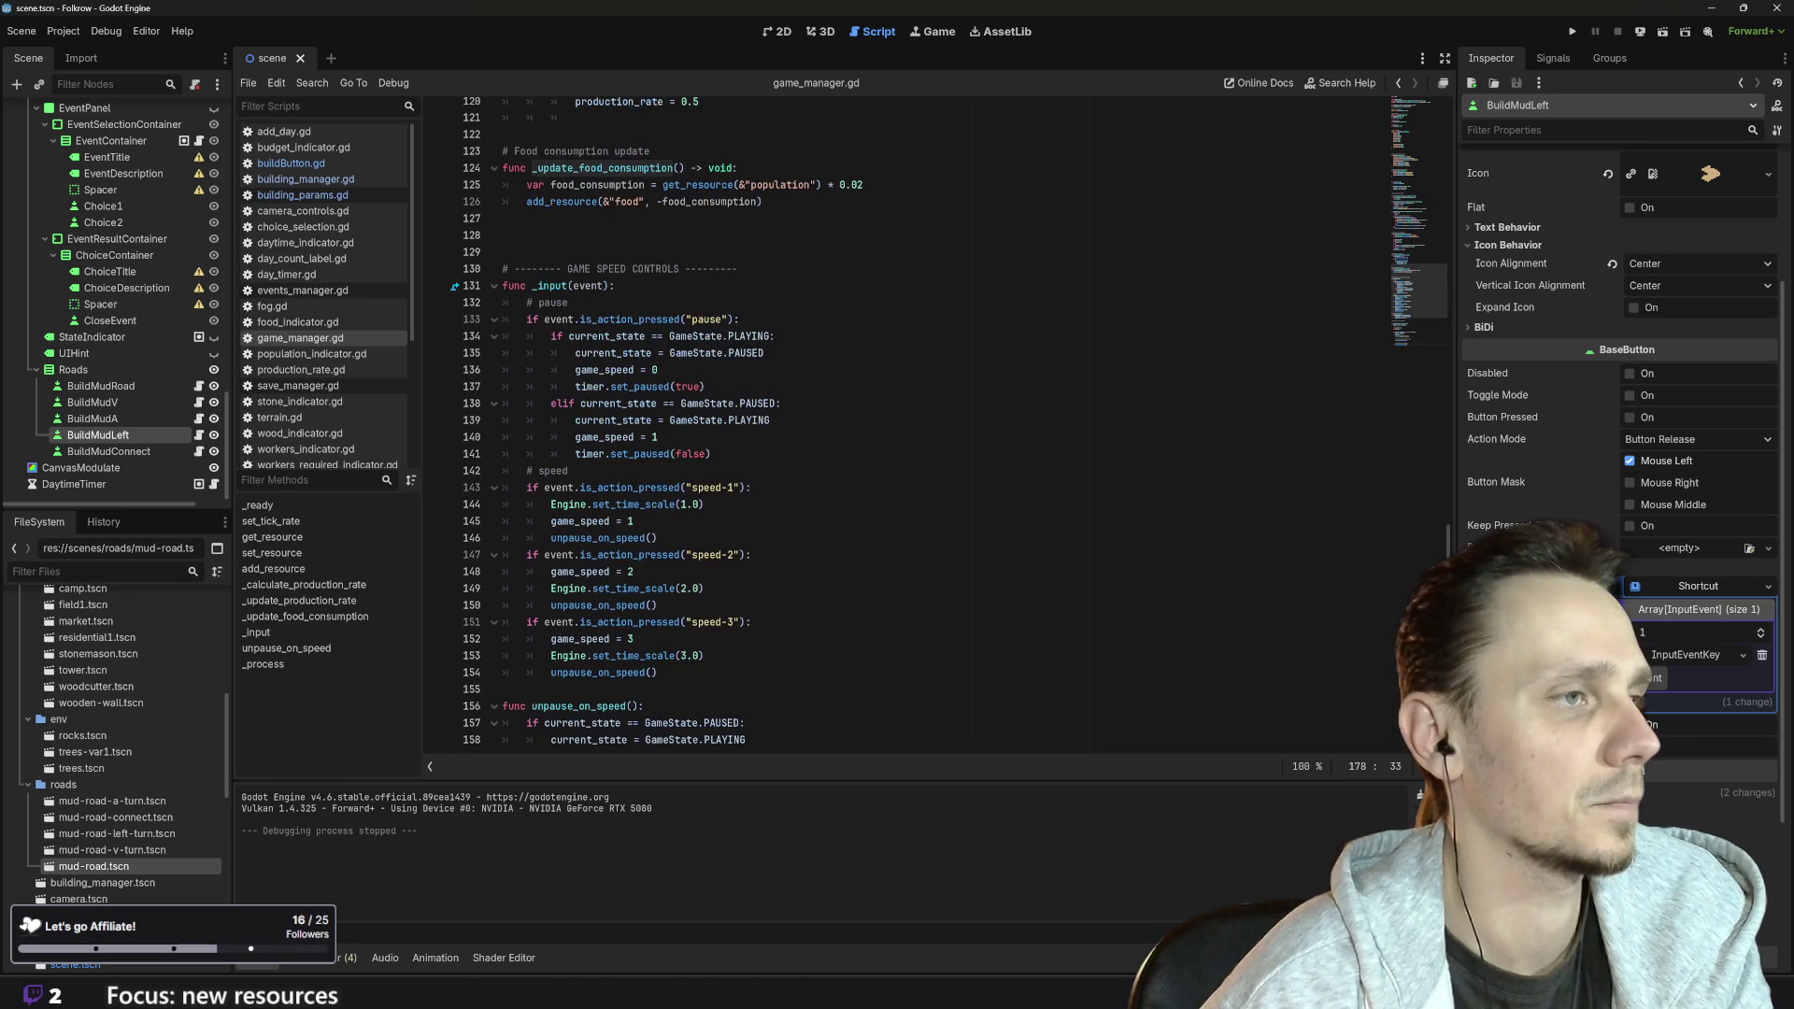
pyautogui.scroll(5, 925, 420)
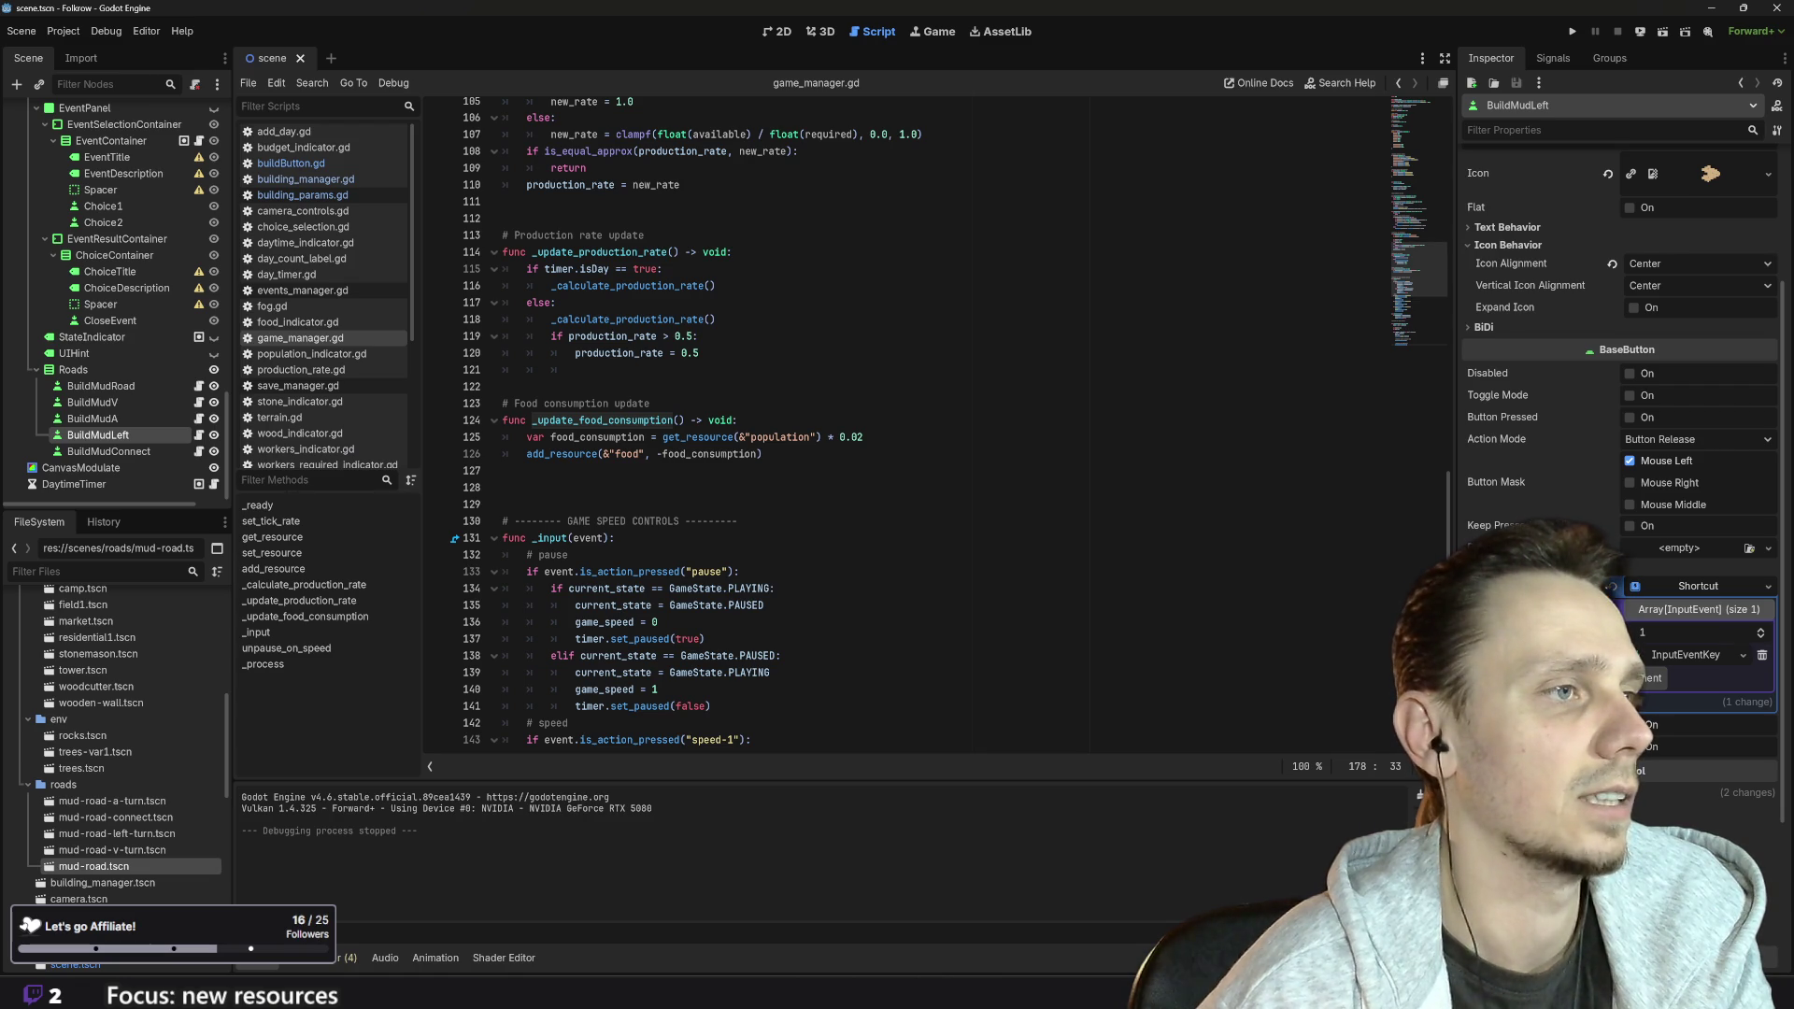
pyautogui.click(764, 454)
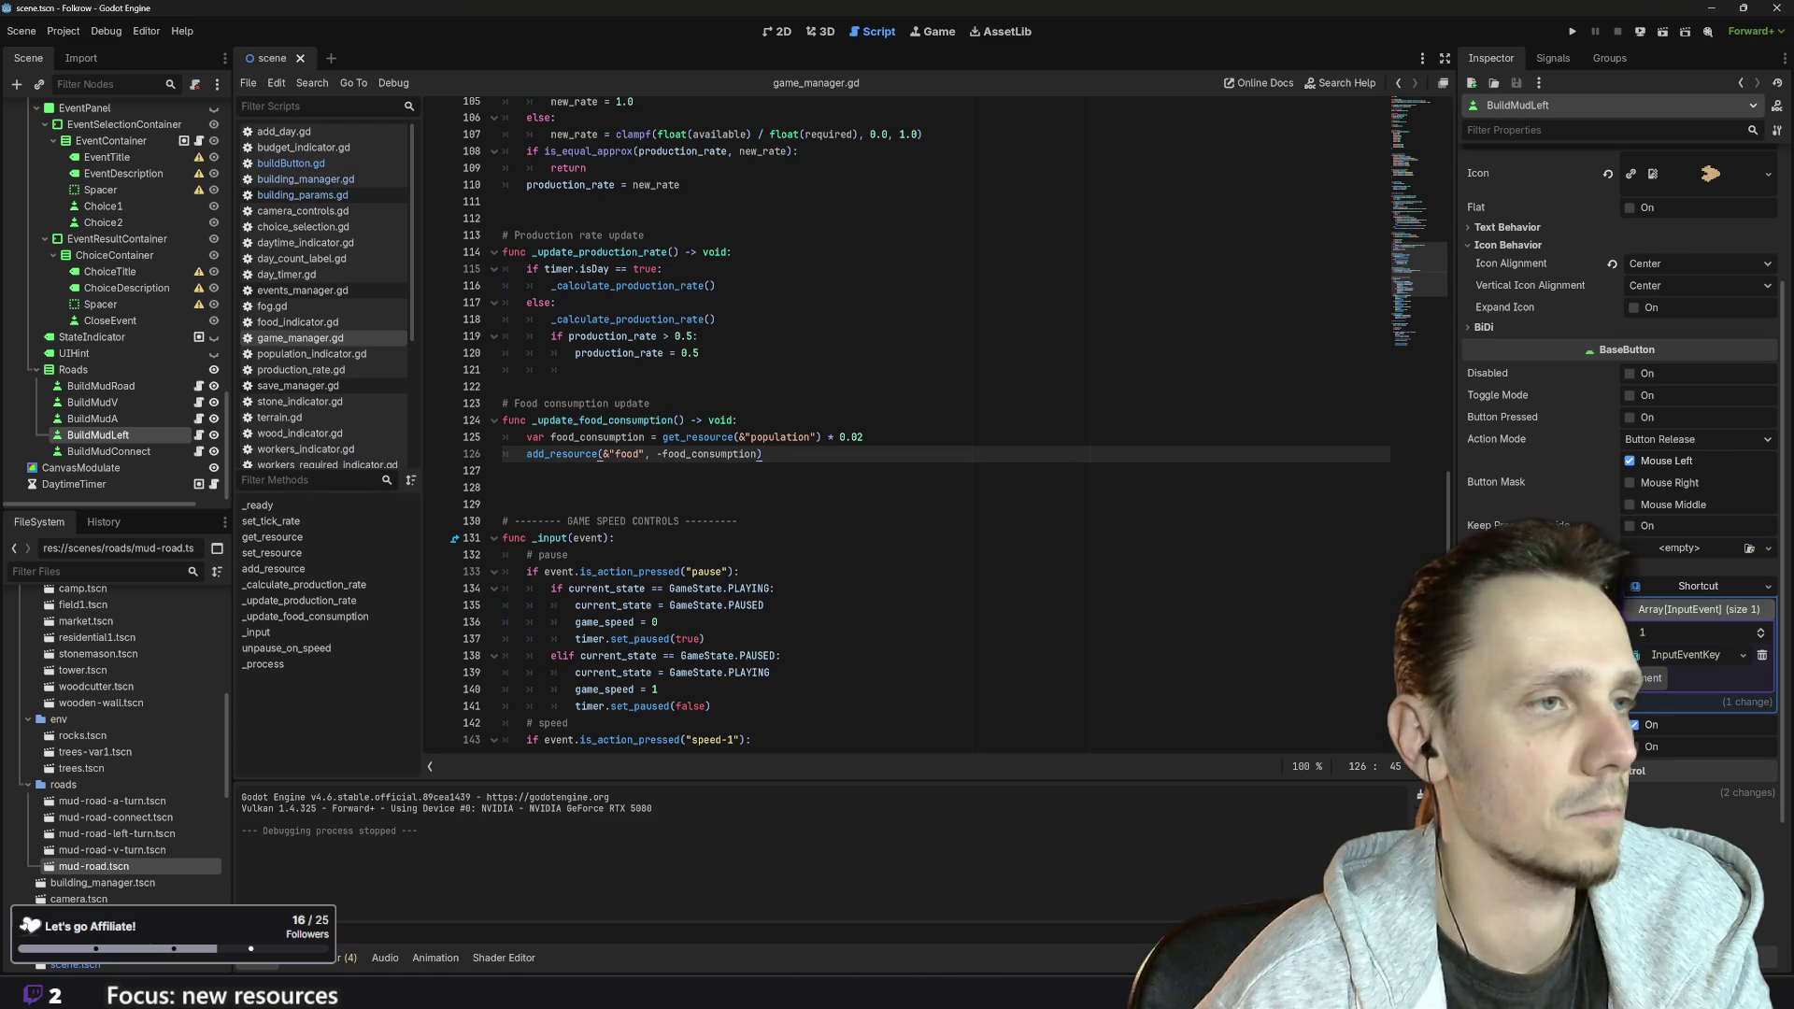
pyautogui.hotkey('ctrl', 'shift', 'Return')
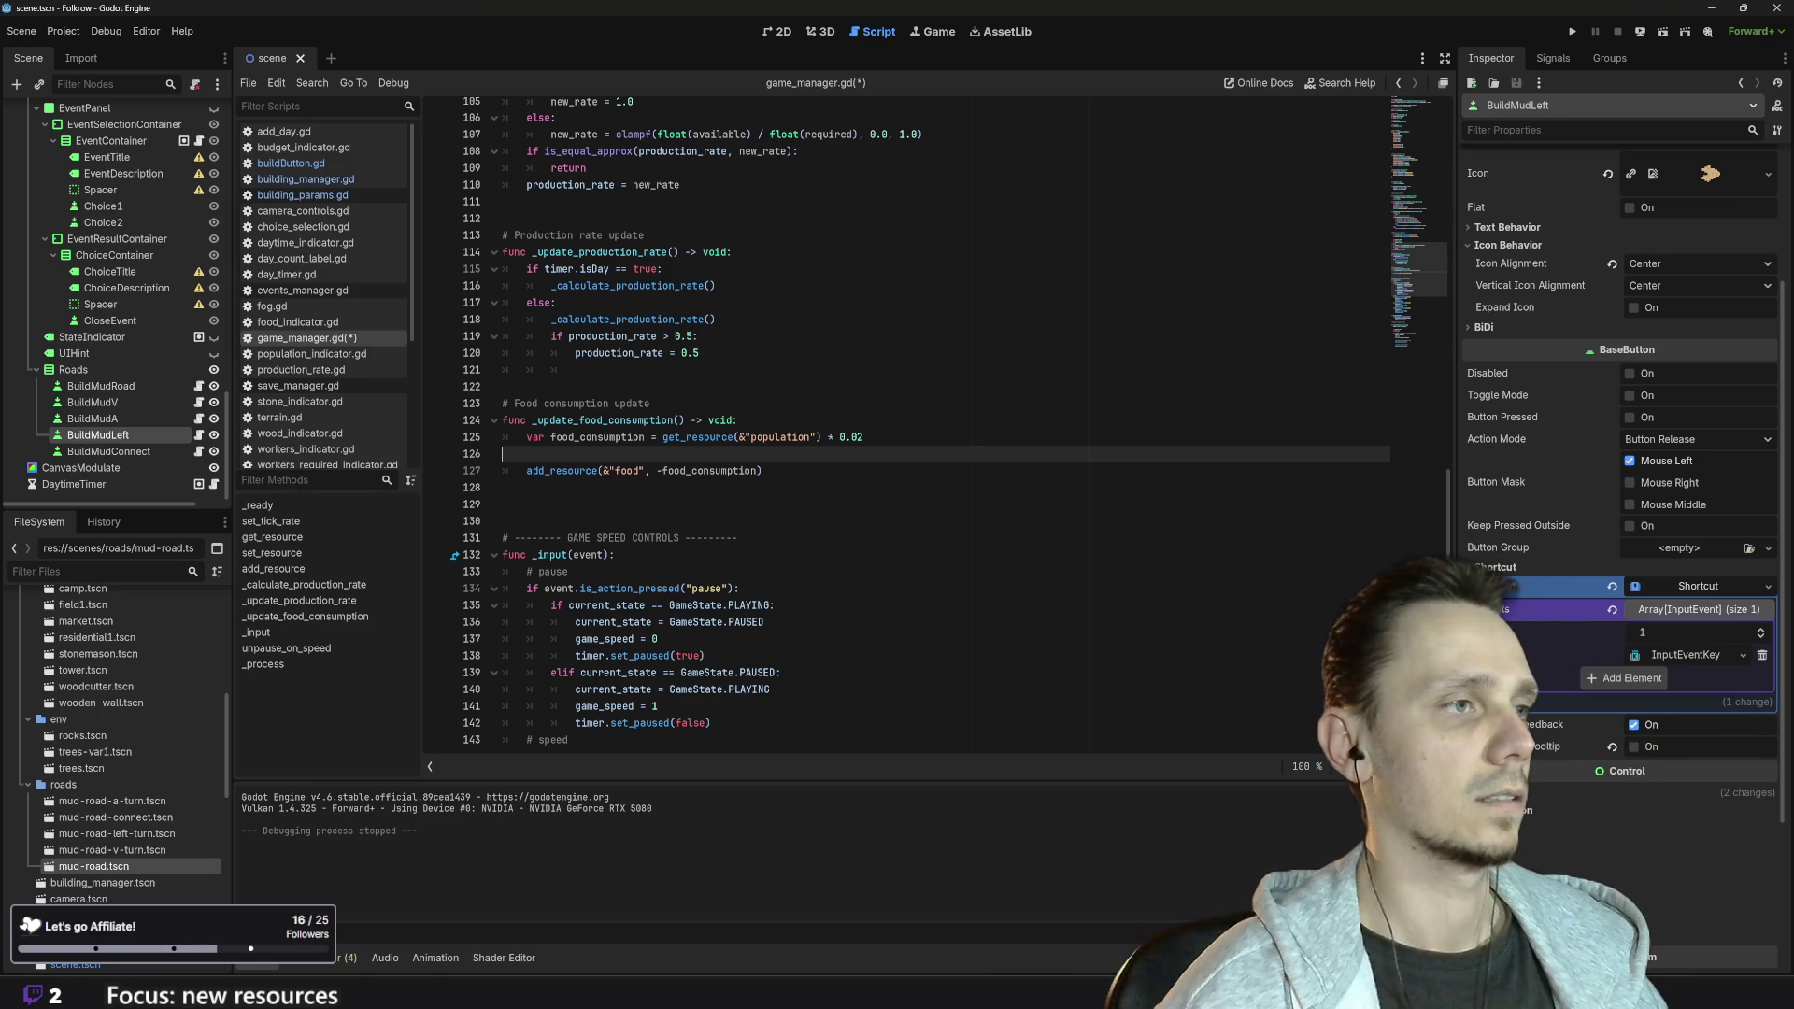
# - Start an if on a new line after add_resource, pasting get_resource(&"population") into it
pyautogui.press('BackSpace')
pyautogui.click(762, 454)
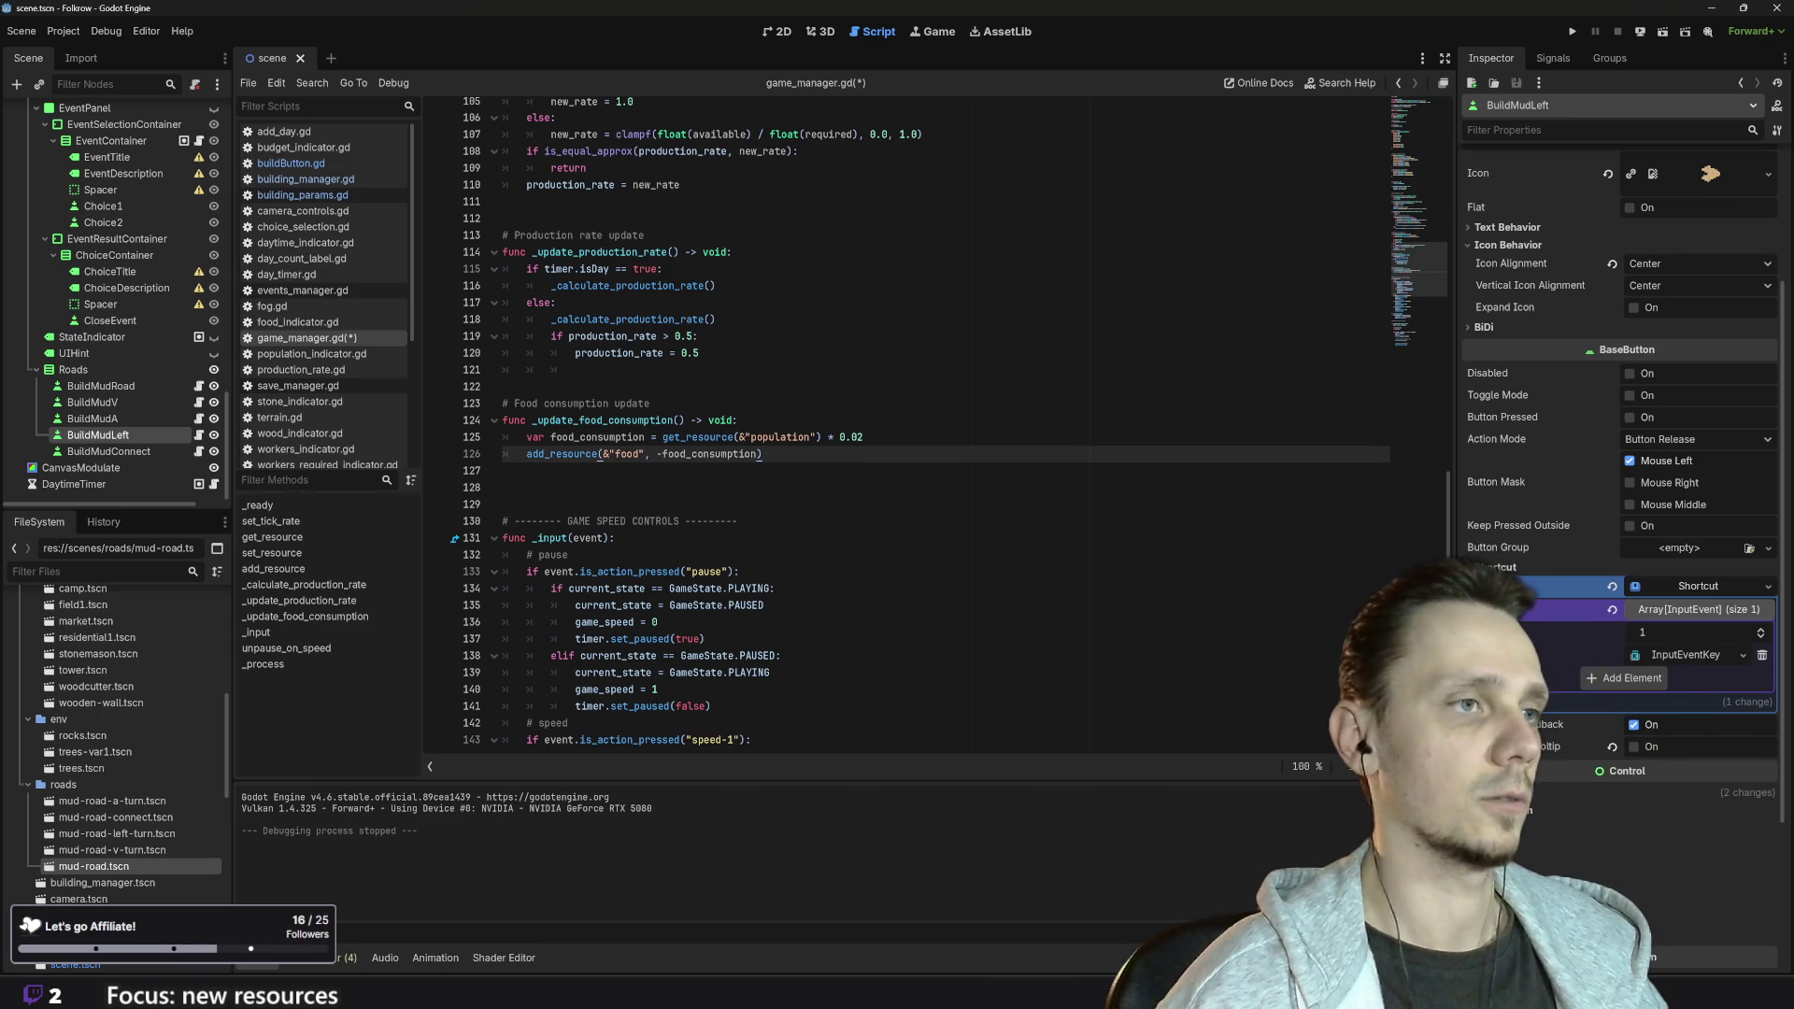
pyautogui.press('Return')
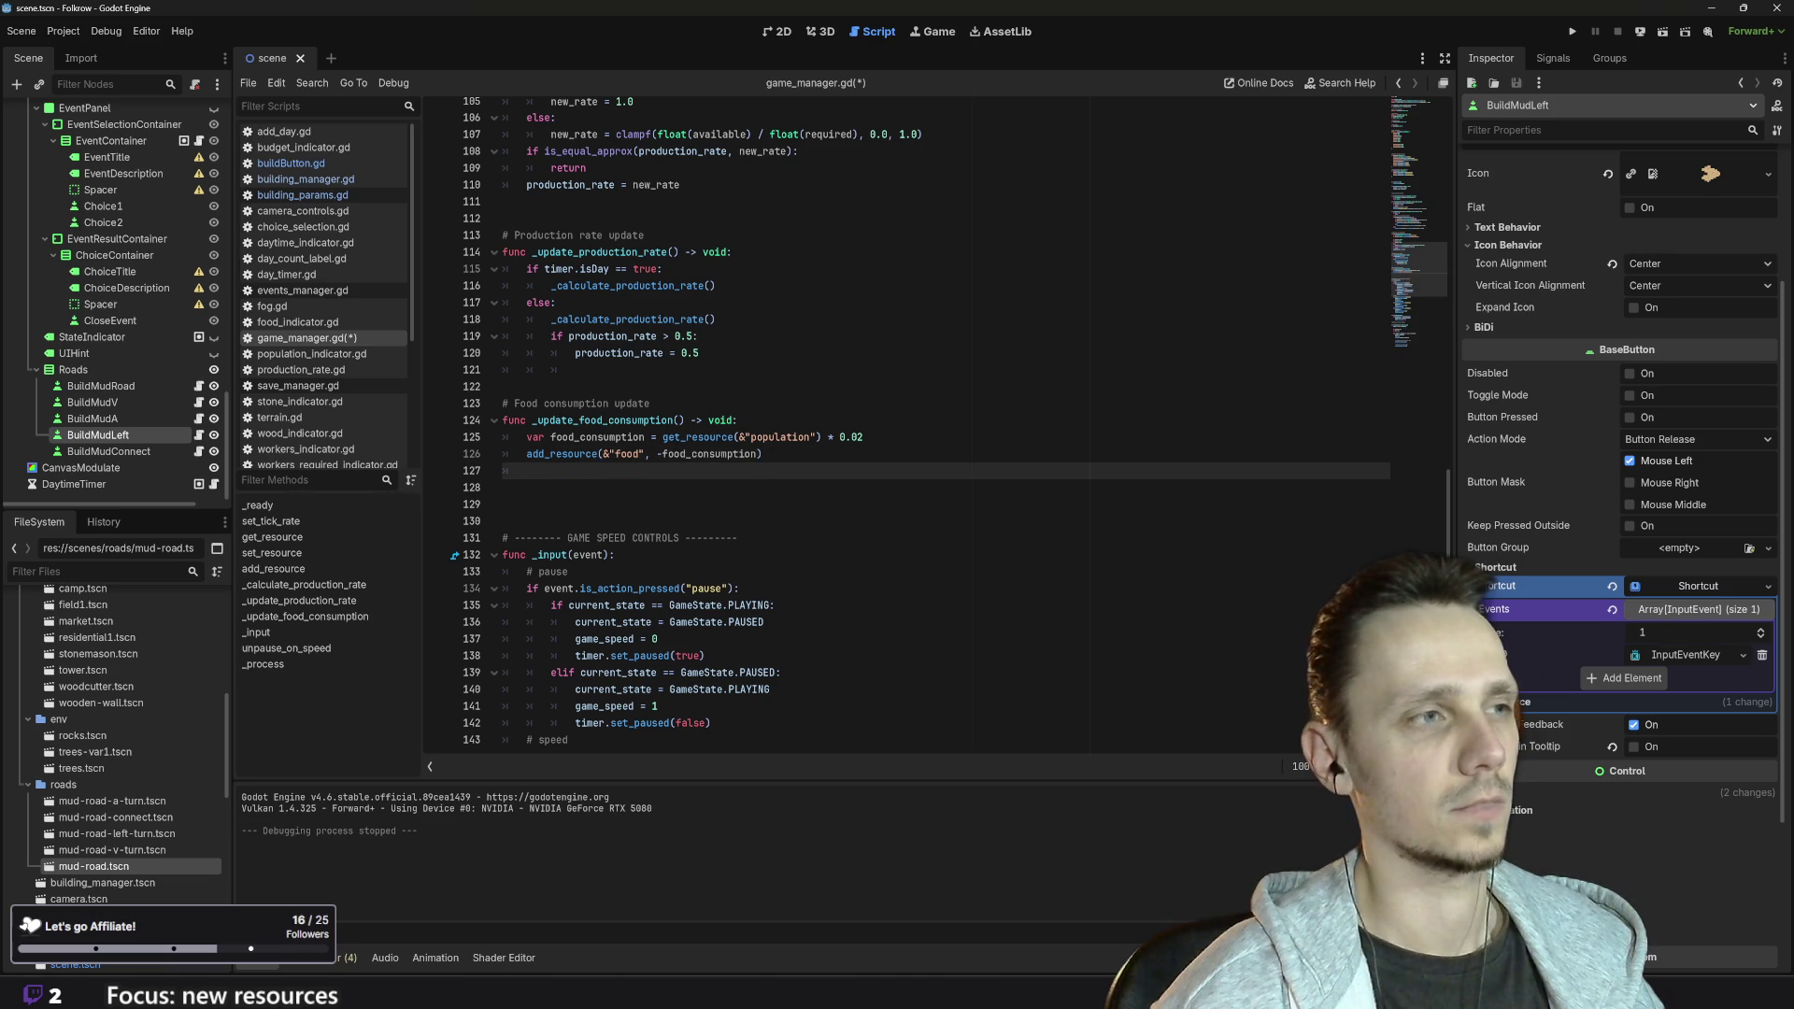
pyautogui.write('if')
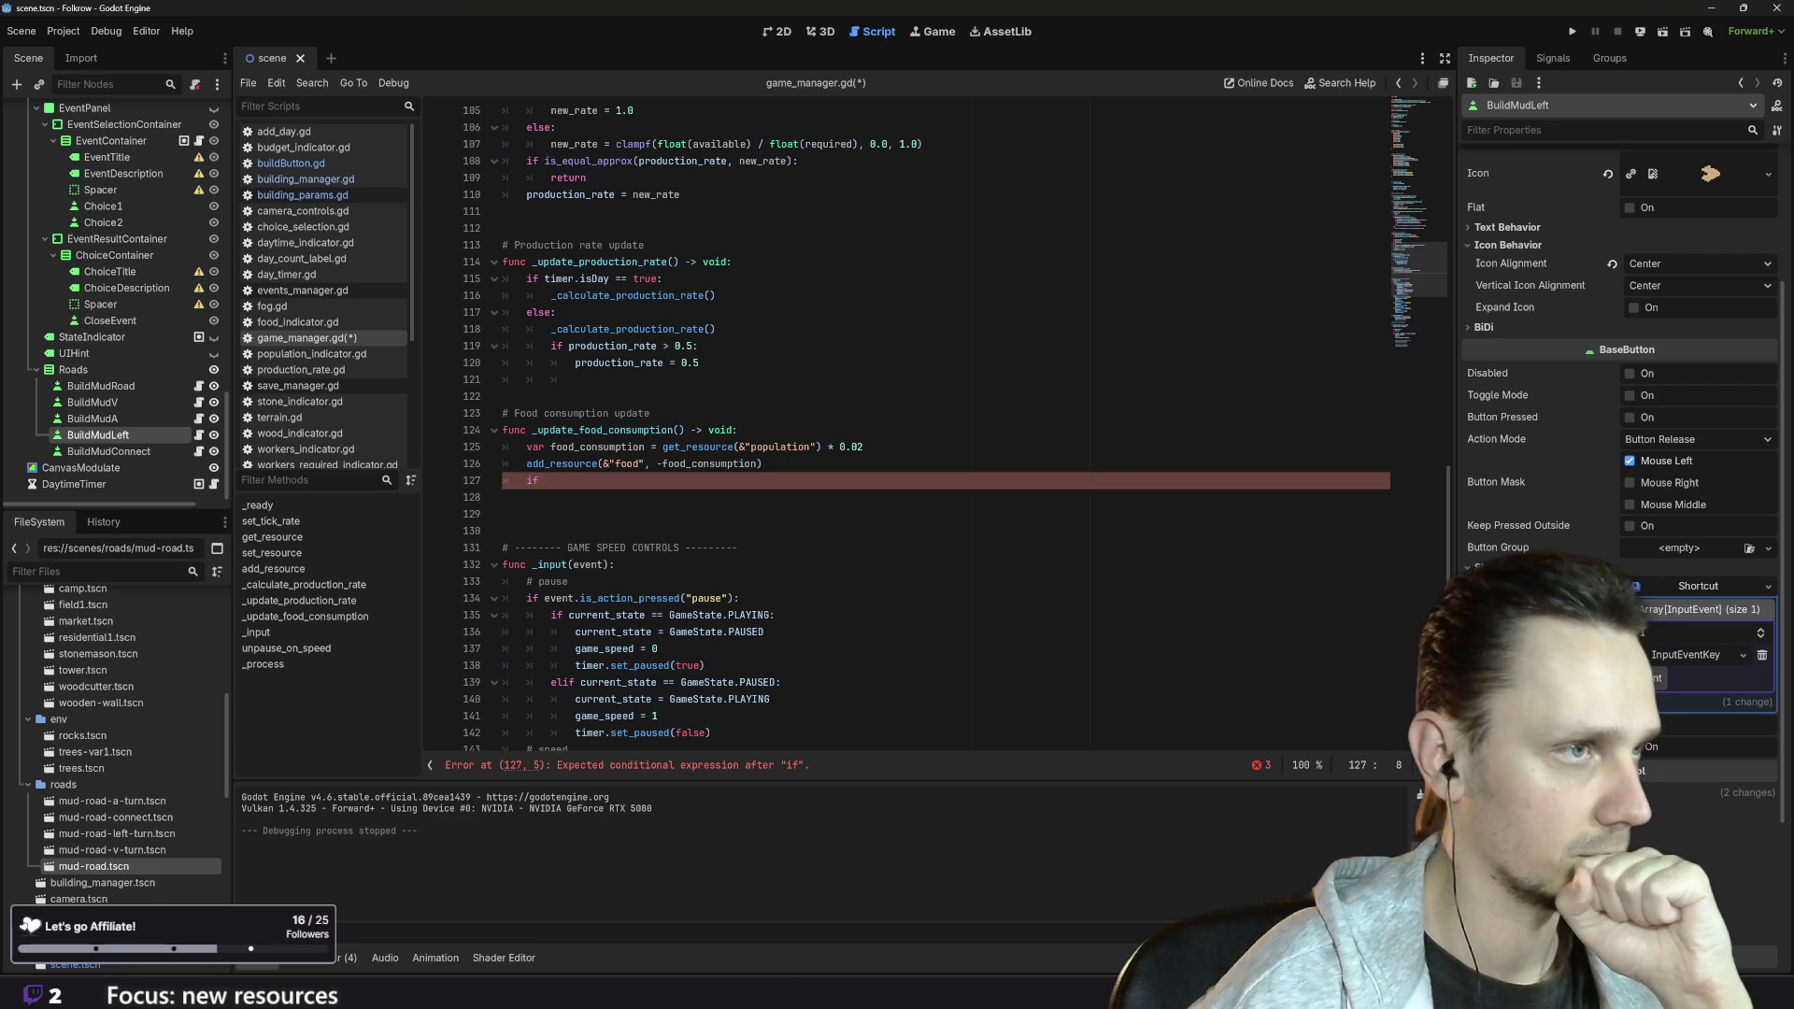
pyautogui.moveTo(662, 447); pyautogui.dragTo(745, 446)
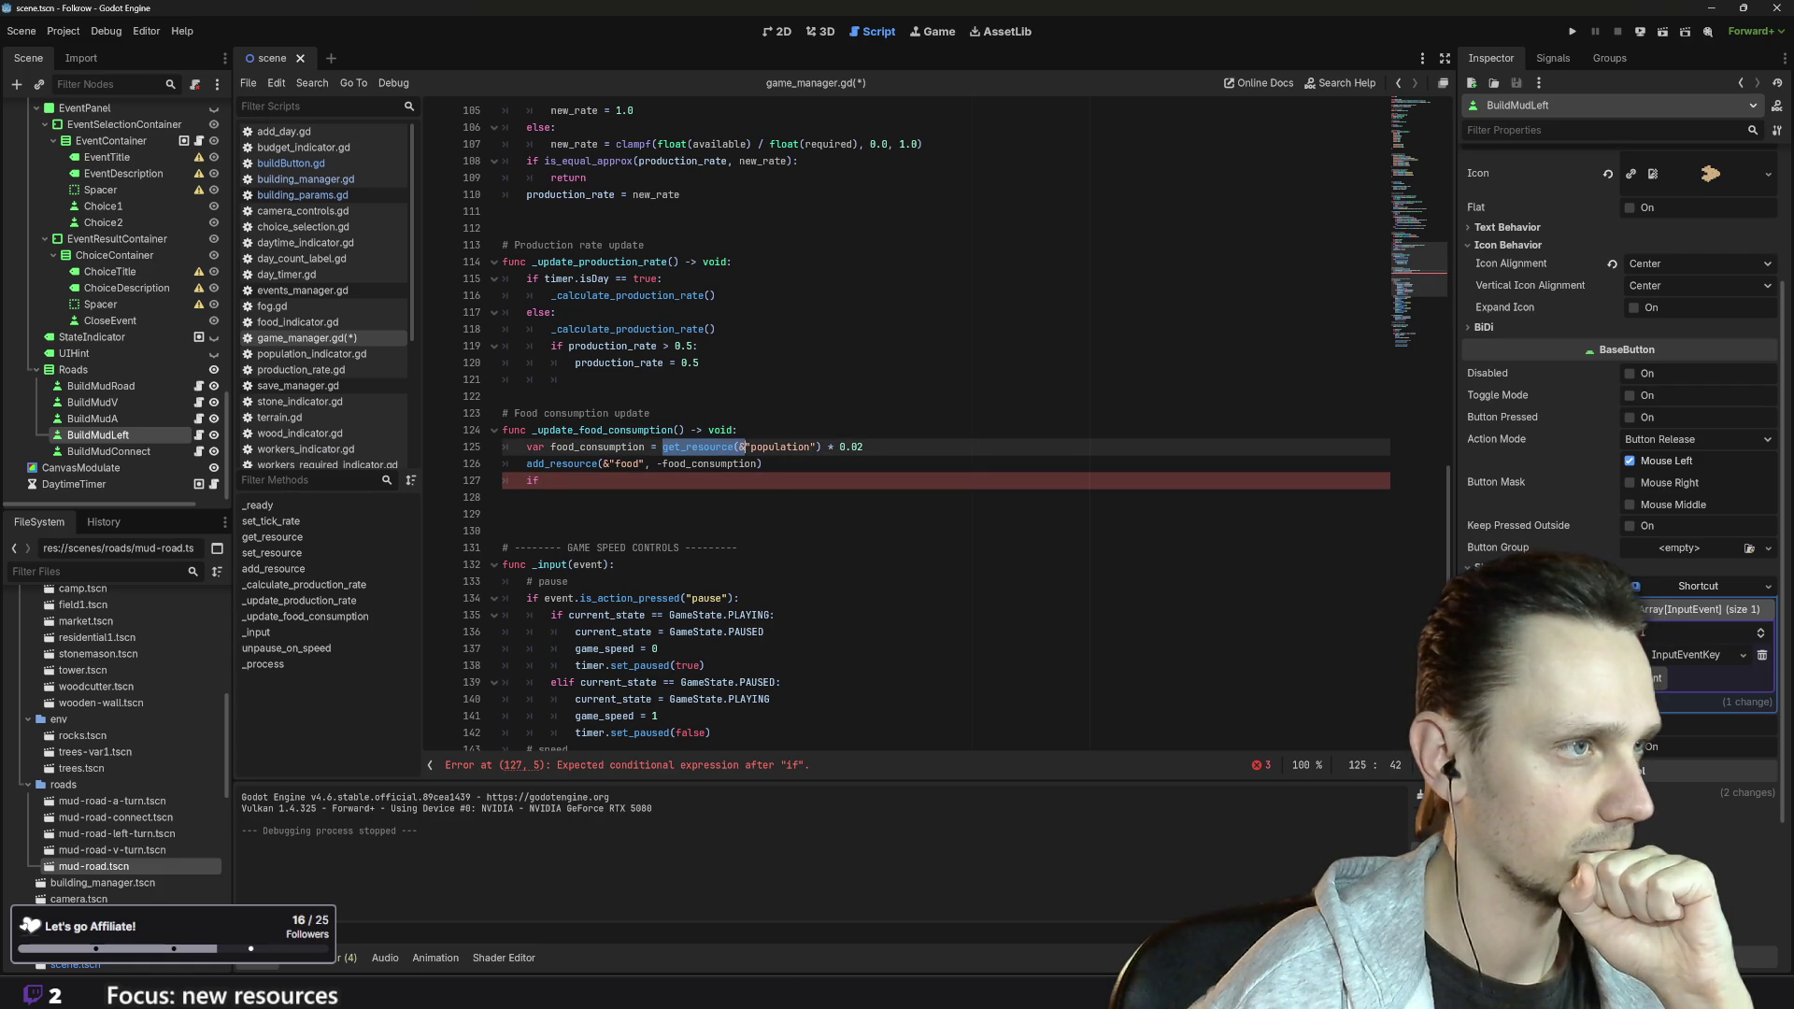
pyautogui.click(662, 446)
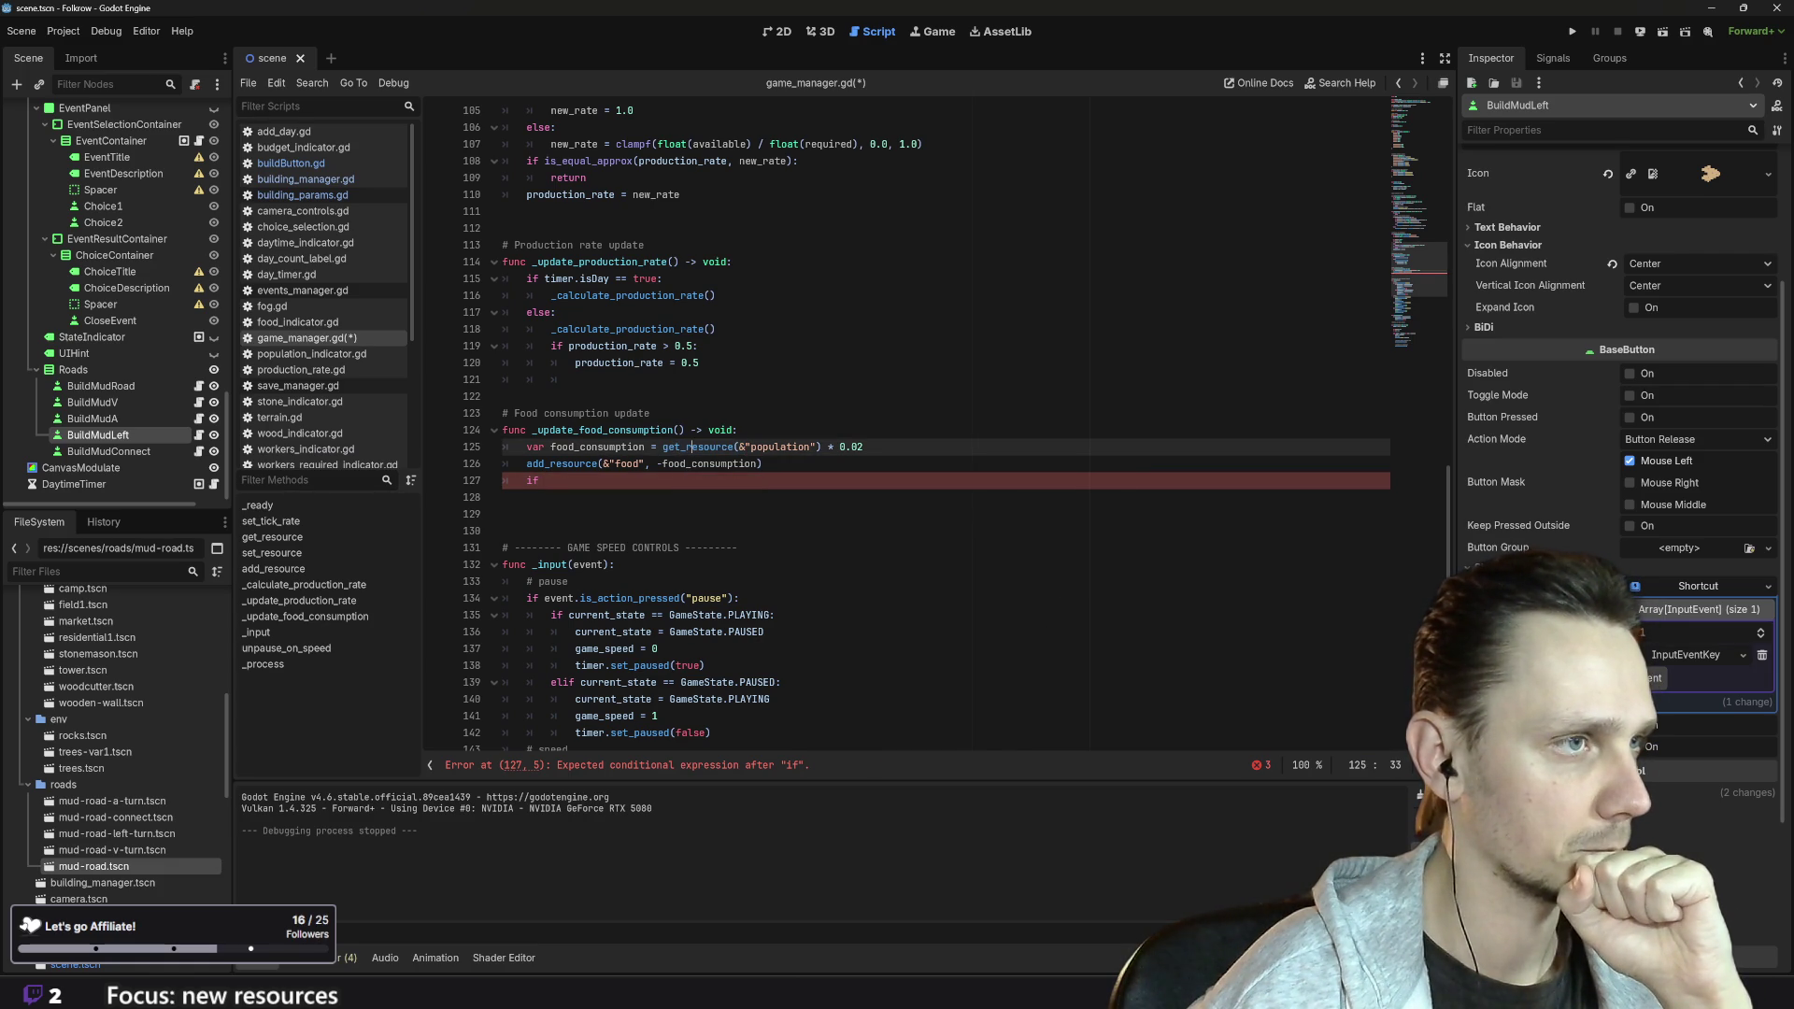
pyautogui.moveTo(662, 447); pyautogui.dragTo(821, 447)
pyautogui.hotkey('ctrl', 'c')
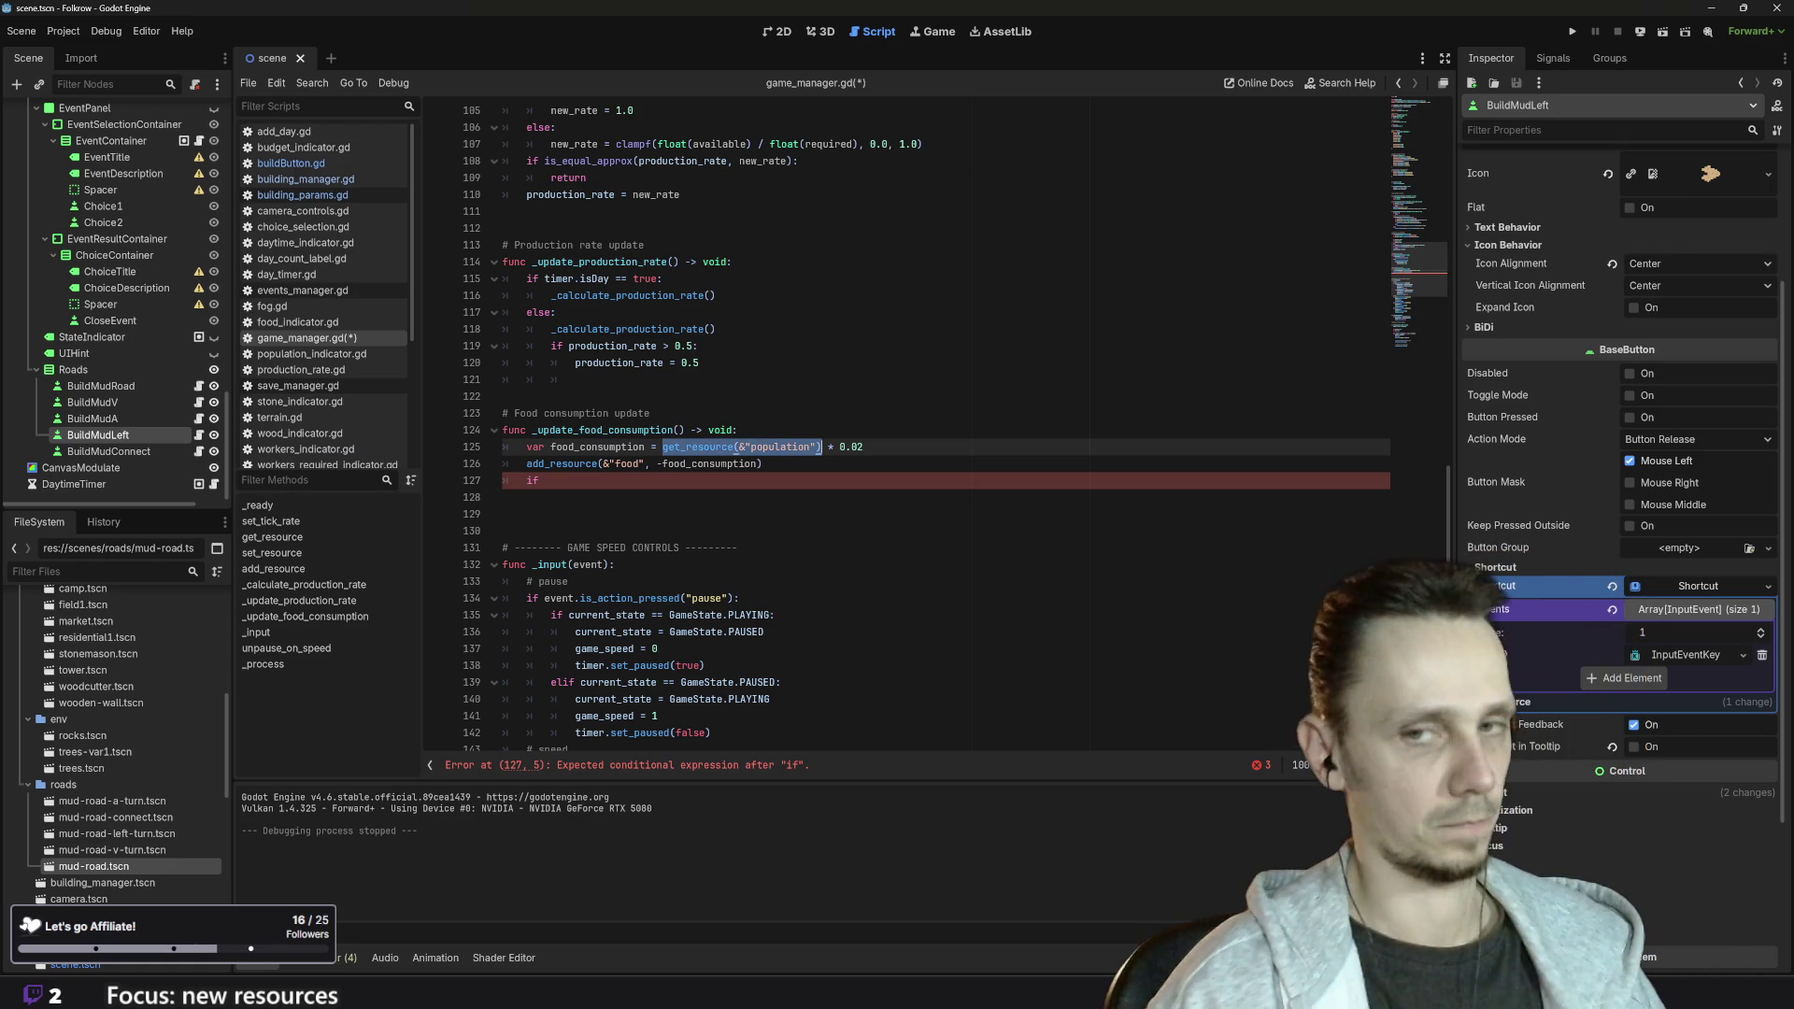
pyautogui.click(542, 480)
pyautogui.hotkey('ctrl', 'v')
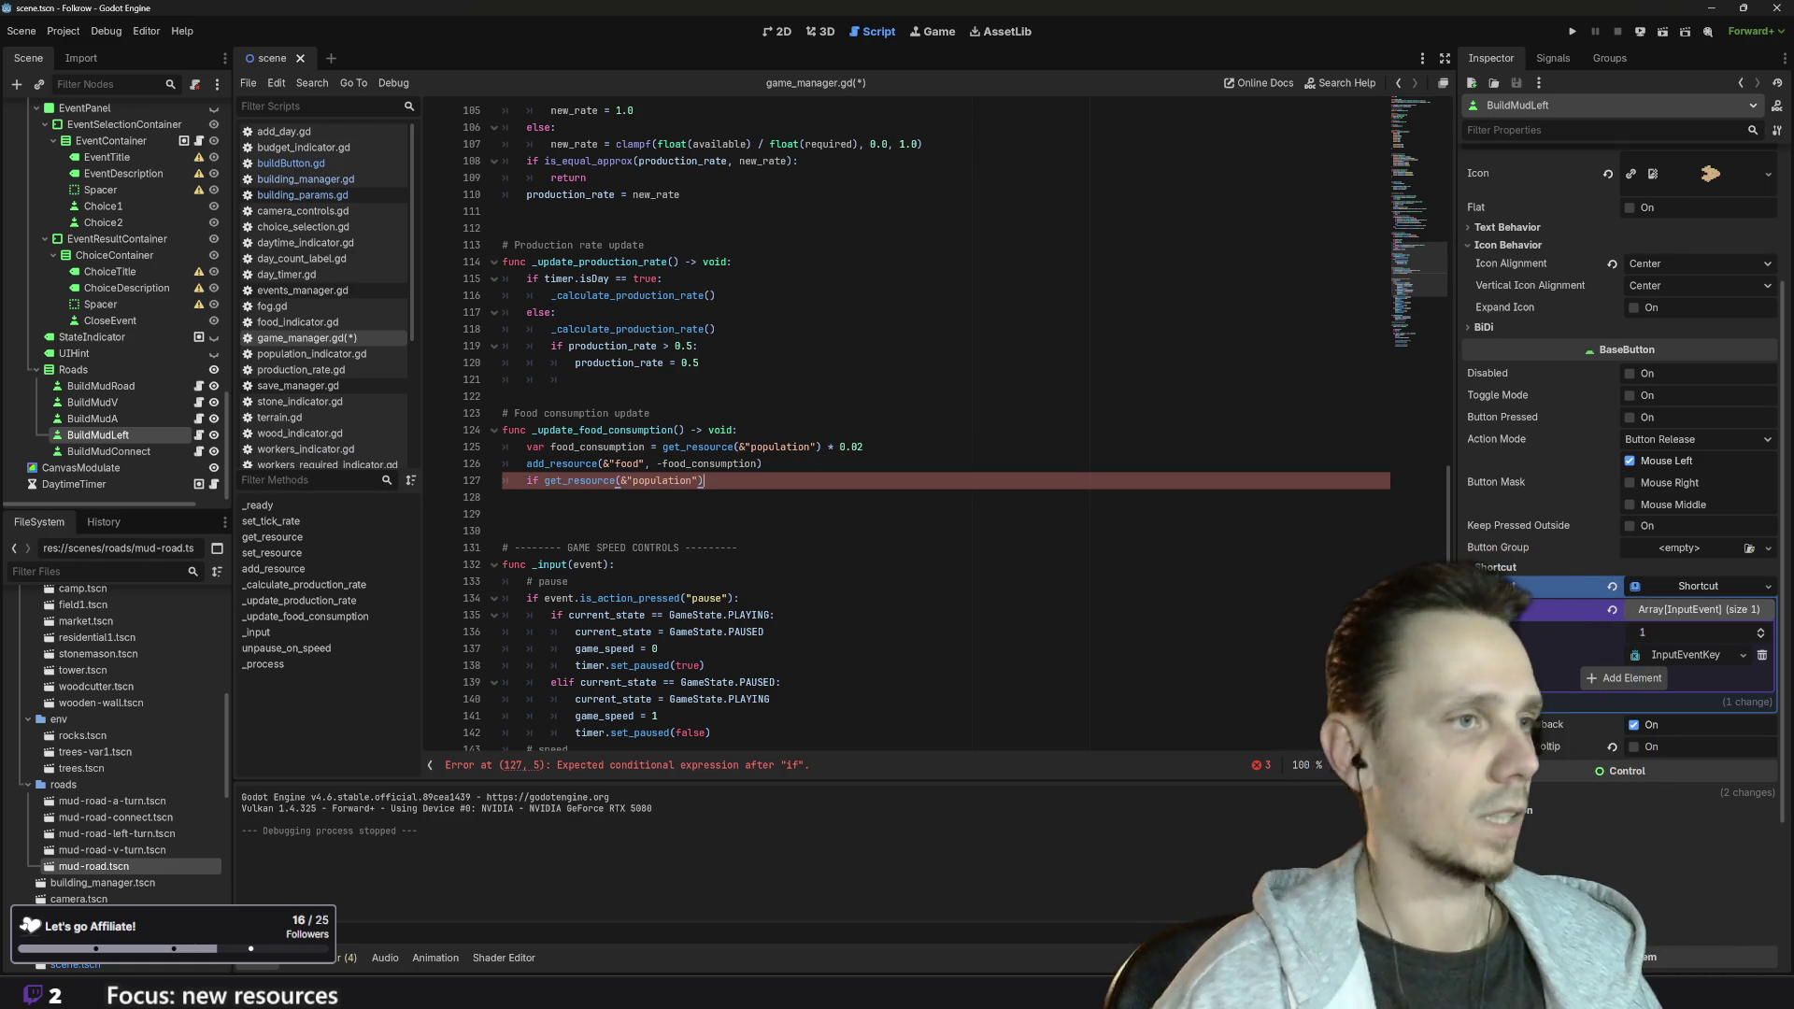
# - Change the condition to get_resource(&"food") < 0
pyautogui.press('Left')
pyautogui.press('Left')
pyautogui.hotkey('ctrl', 'shift', 'Left')
pyautogui.write('food')
pyautogui.press('End')
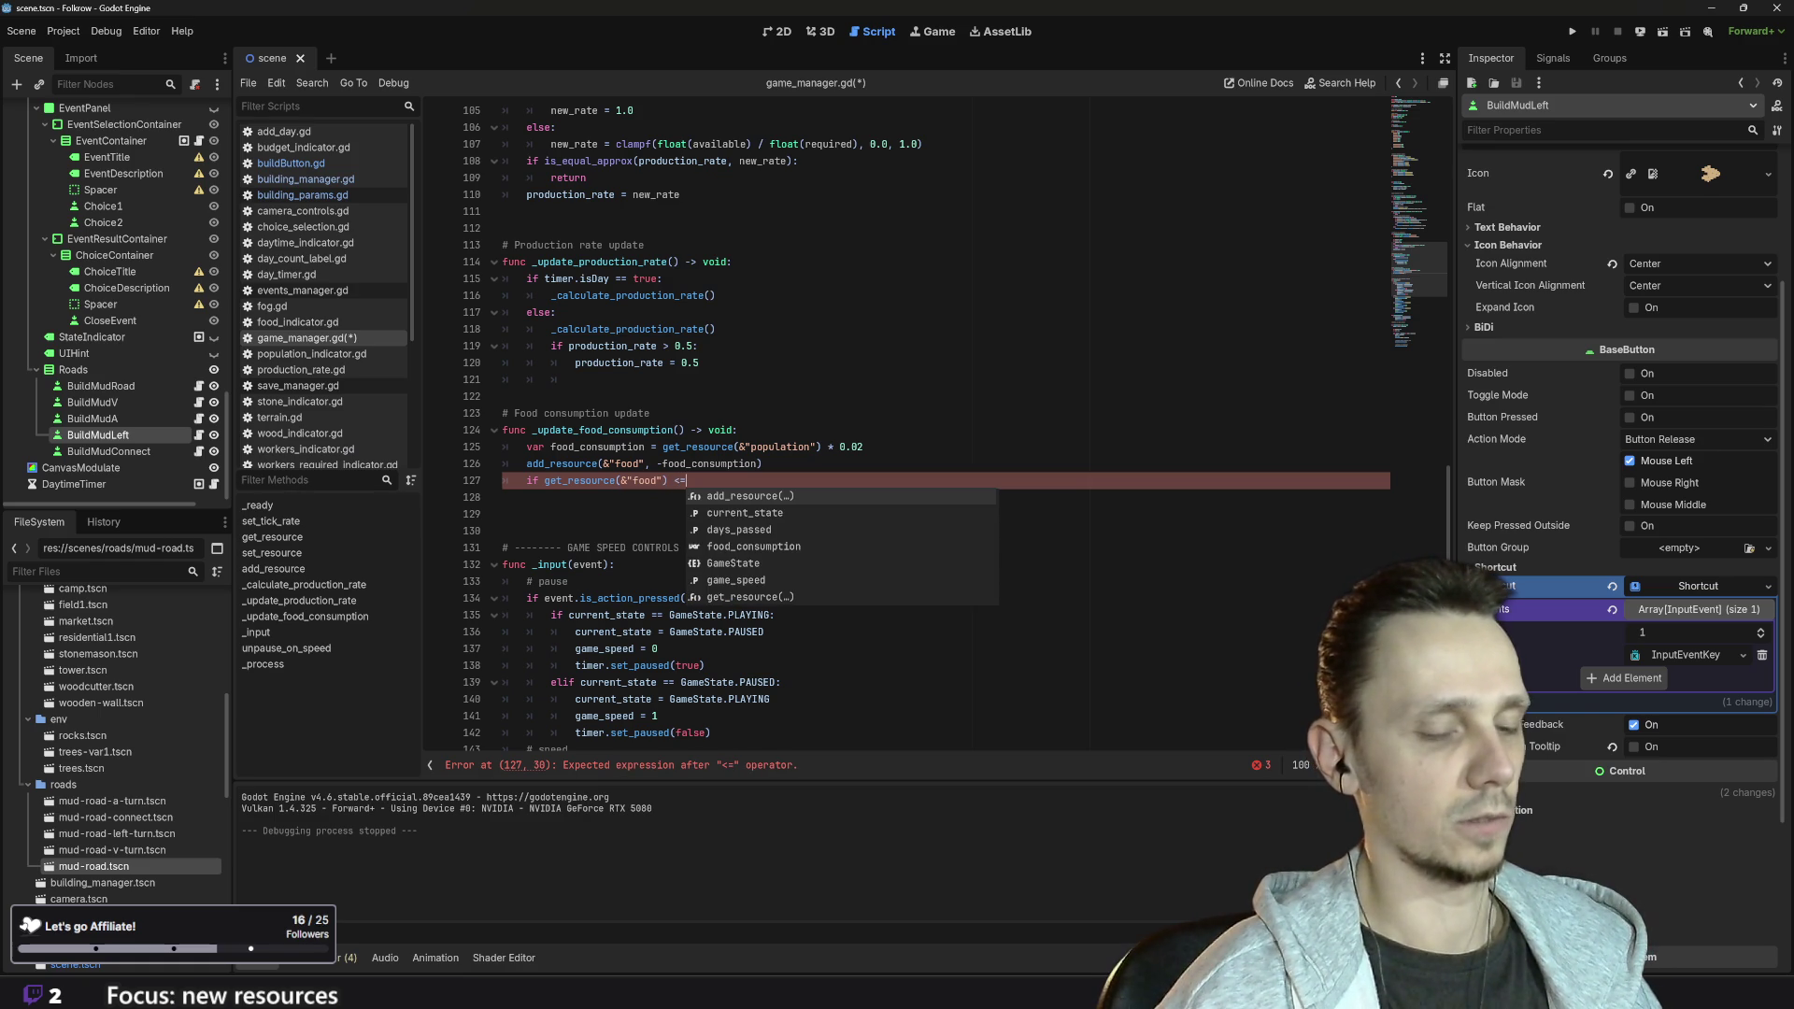
pyautogui.press('BackSpace')
pyautogui.write('0:')
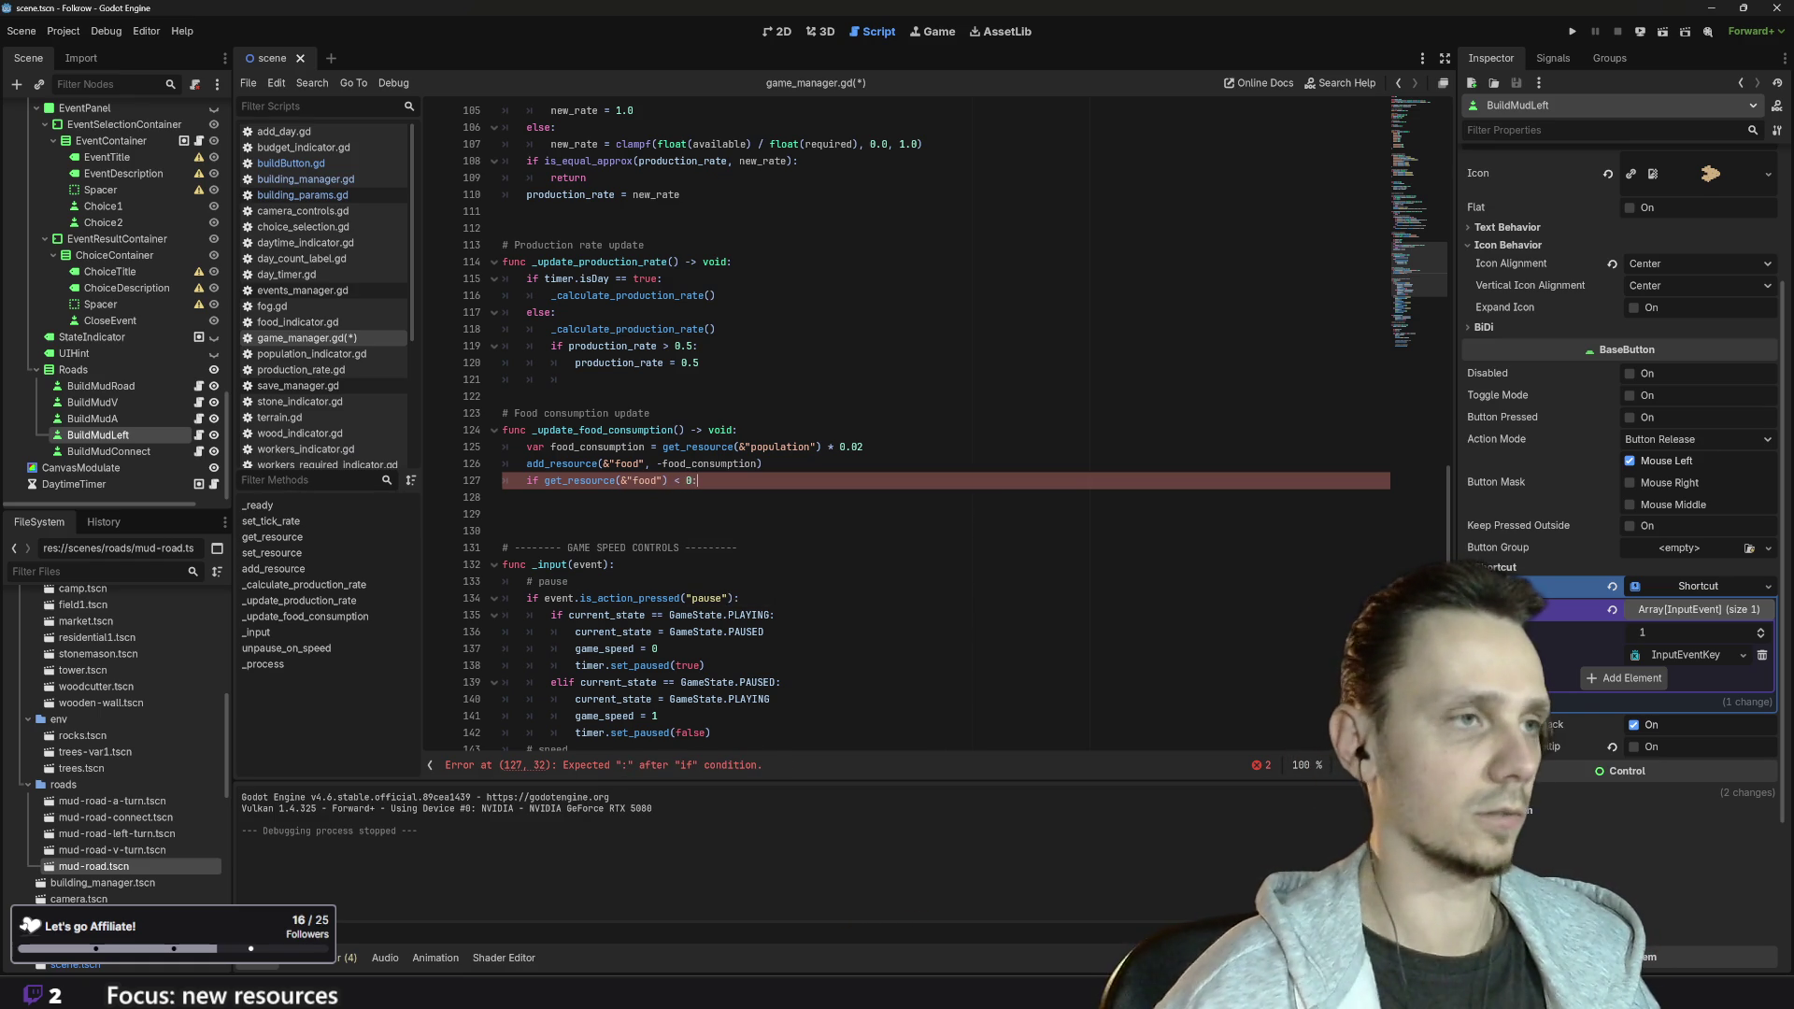
# - Add set_resource(&"food", 0) inside the if, save game_manager.gd and run the game
pyautogui.press('Return')
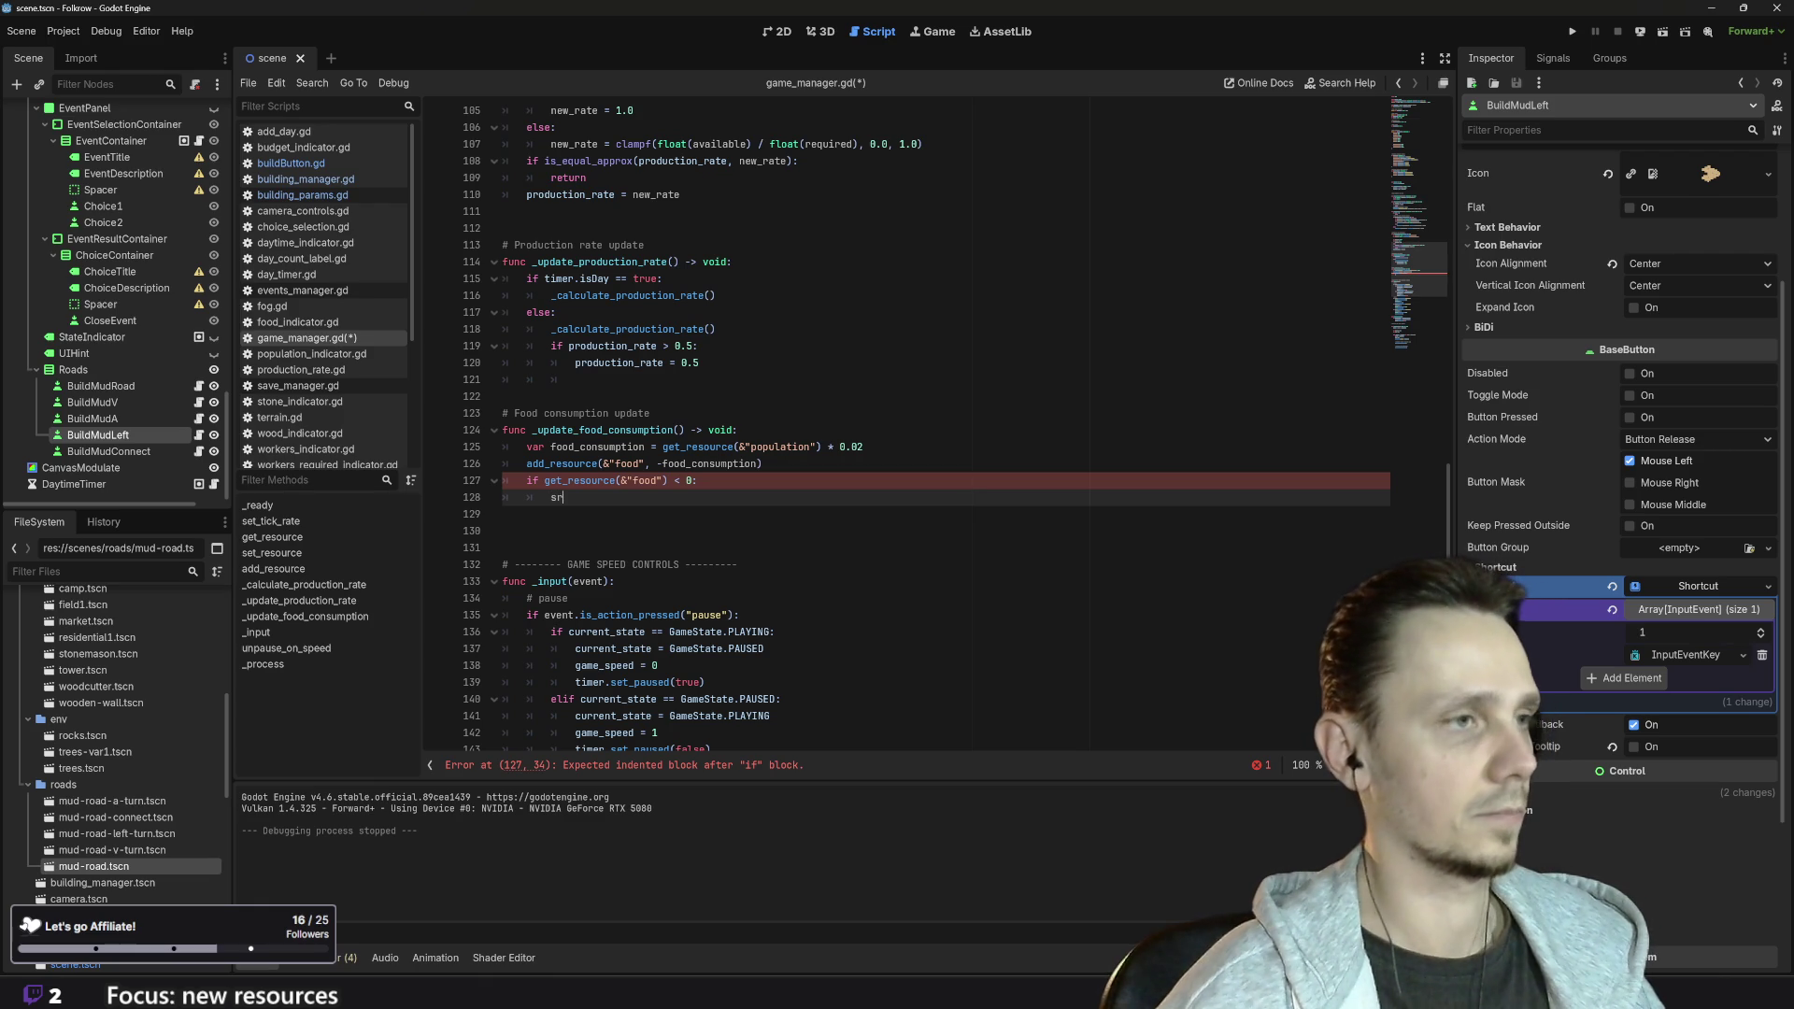
pyautogui.press('BackSpace')
pyautogui.write('e')
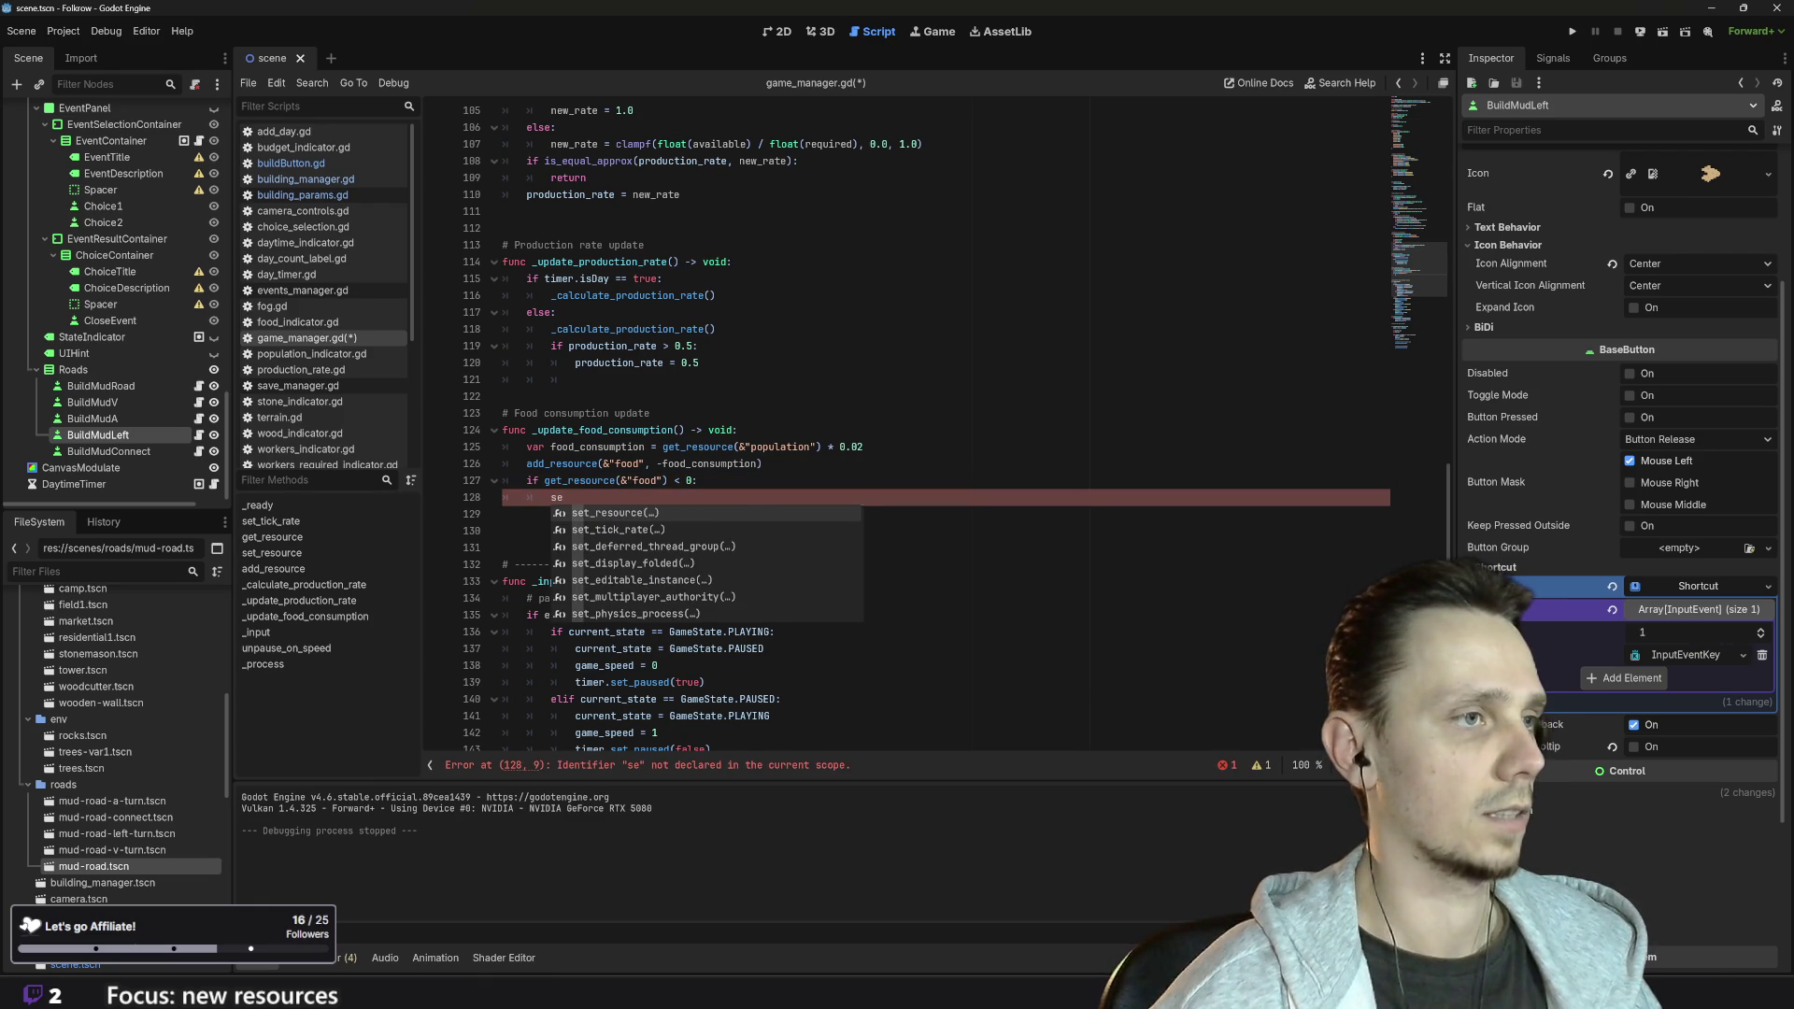
pyautogui.press('Return')
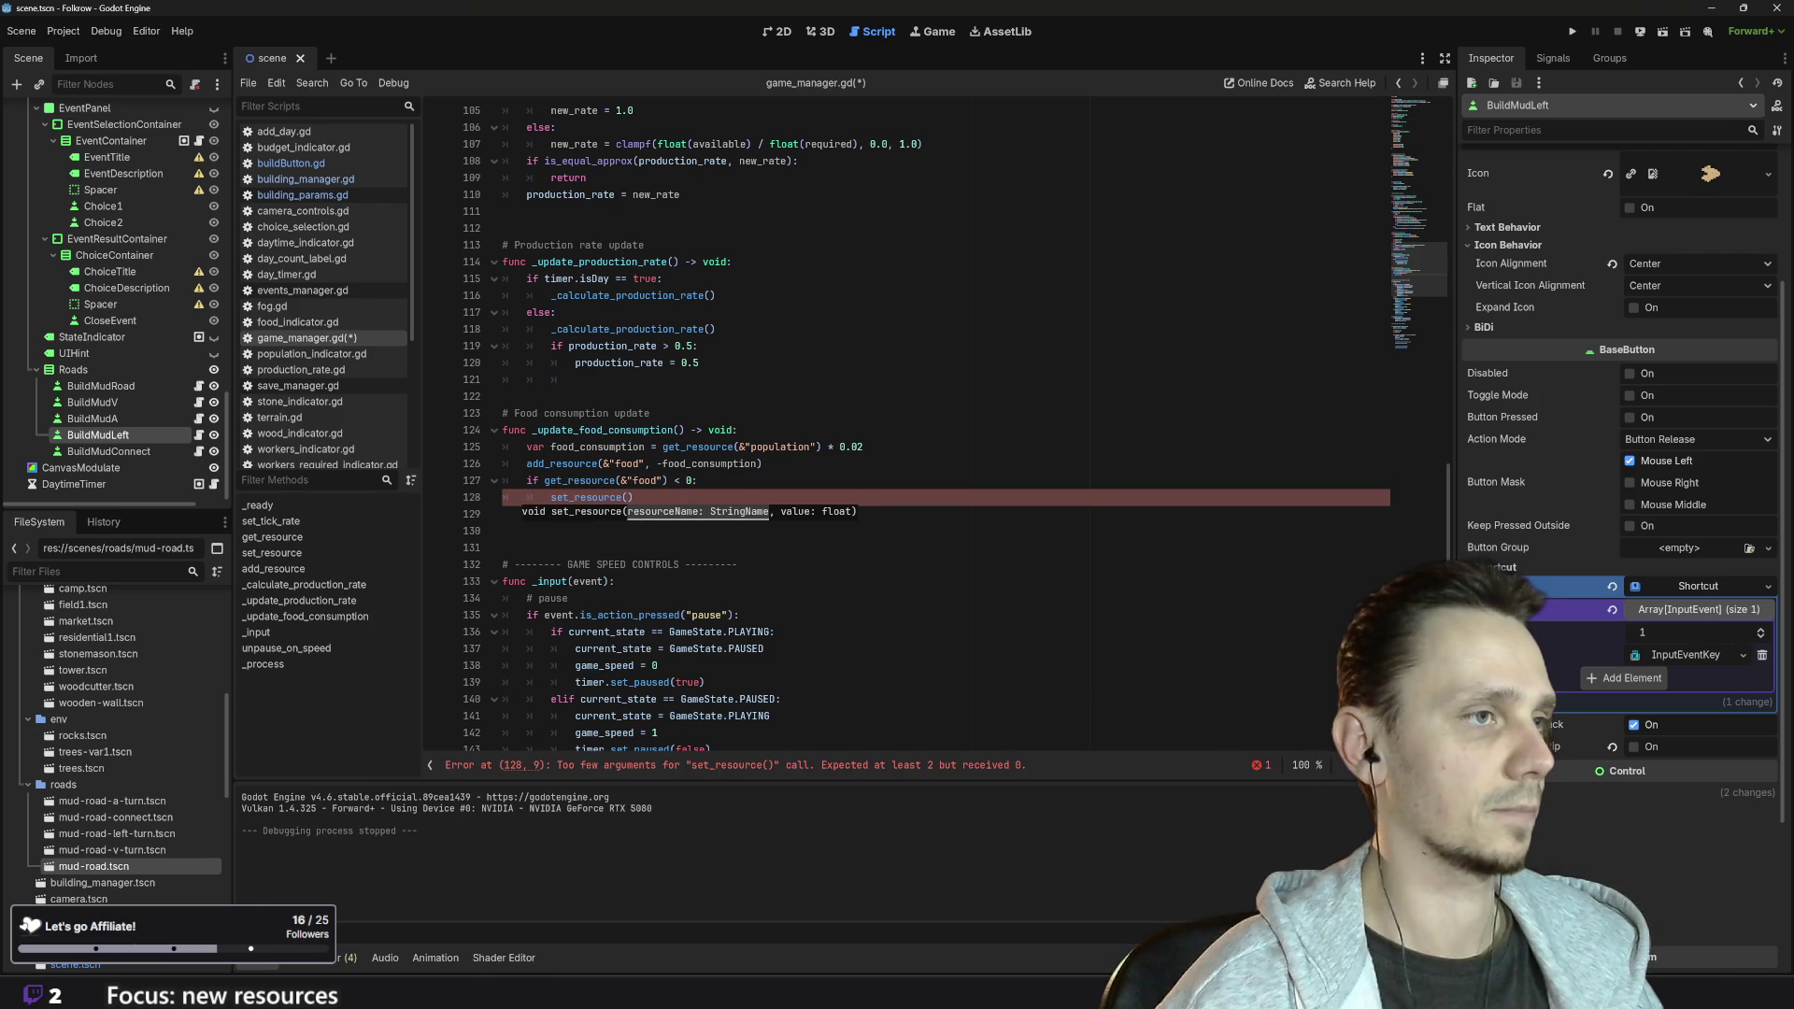
pyautogui.doubleClick(645, 481)
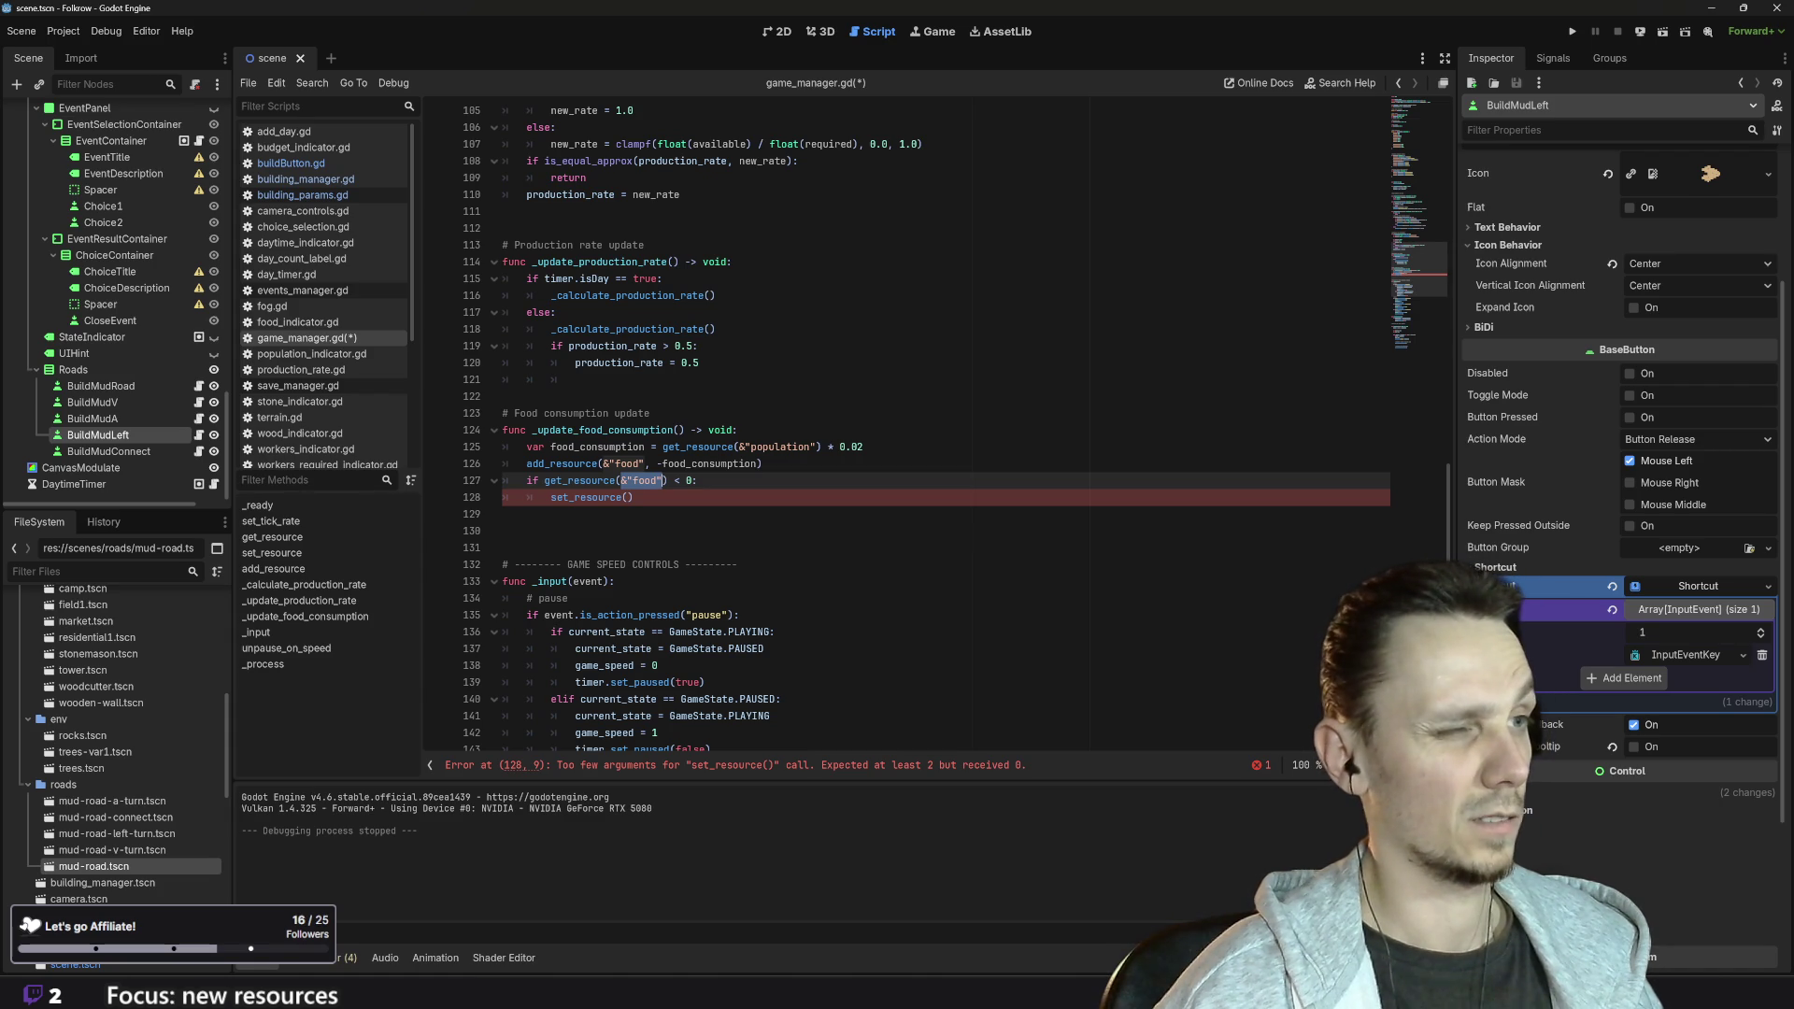
pyautogui.click(628, 497)
pyautogui.write('&"food", 0')
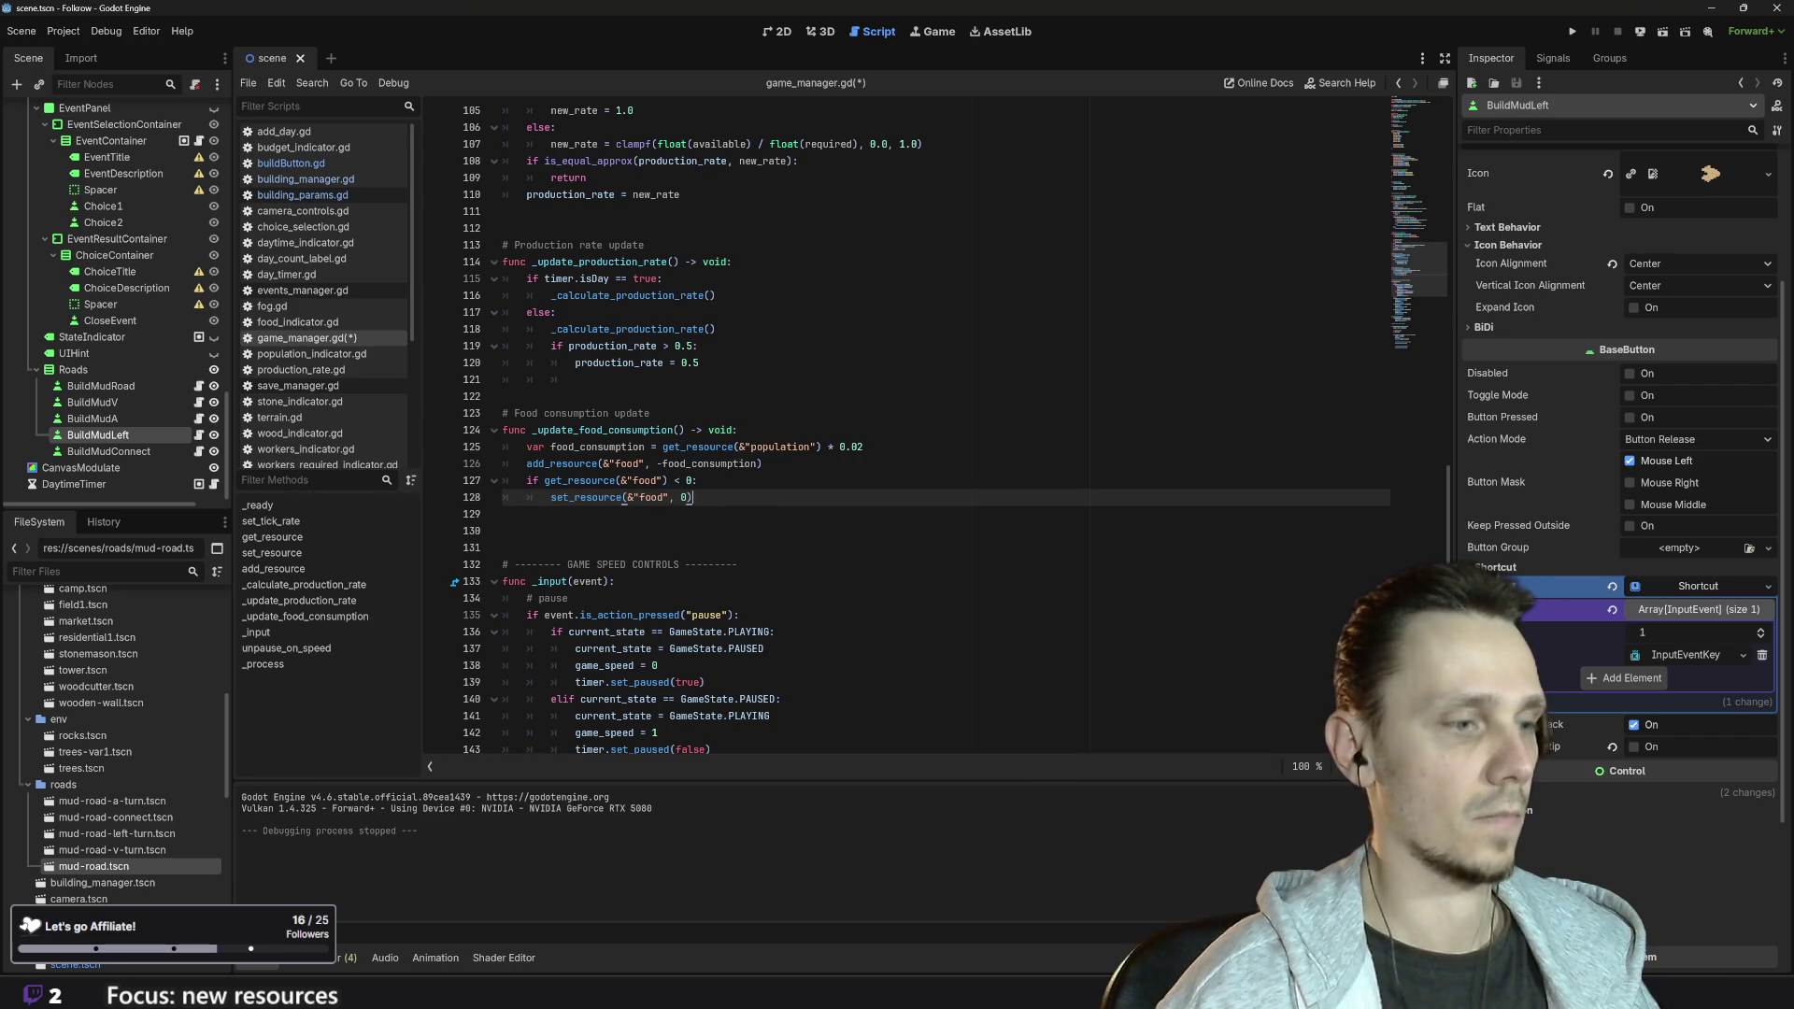
pyautogui.hotkey('ctrl', 's')
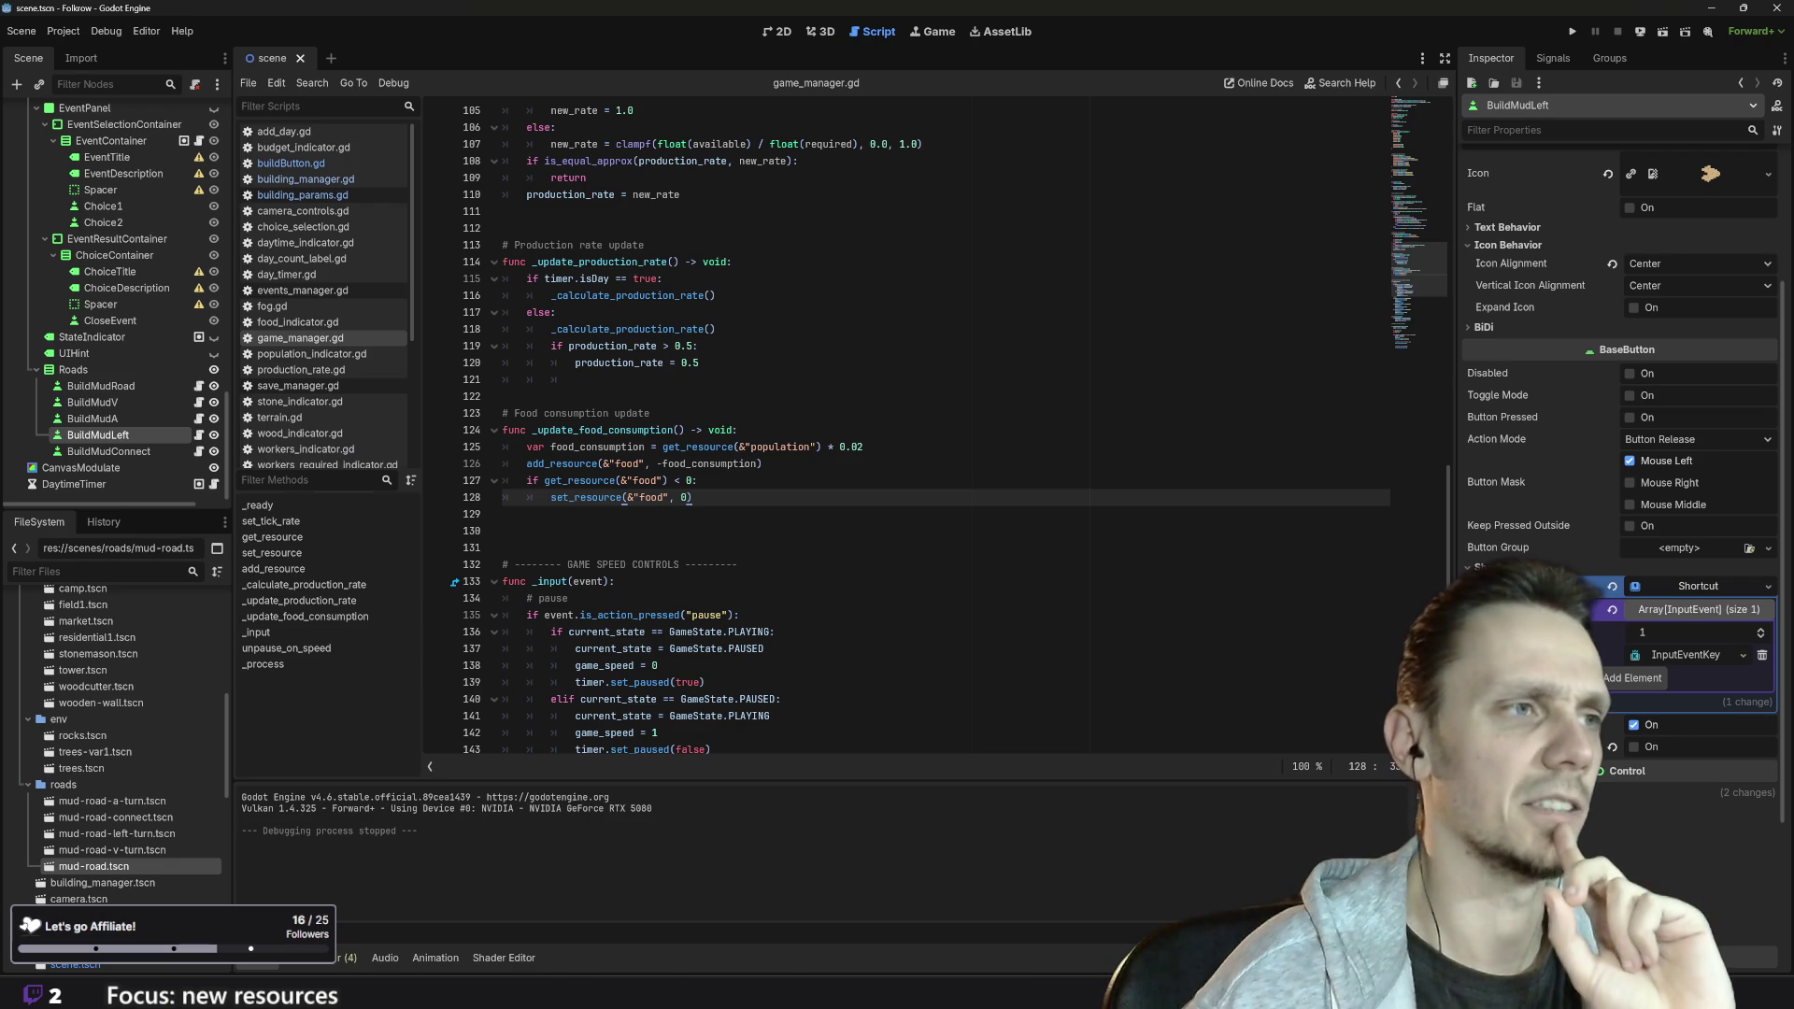
pyautogui.press('F5')
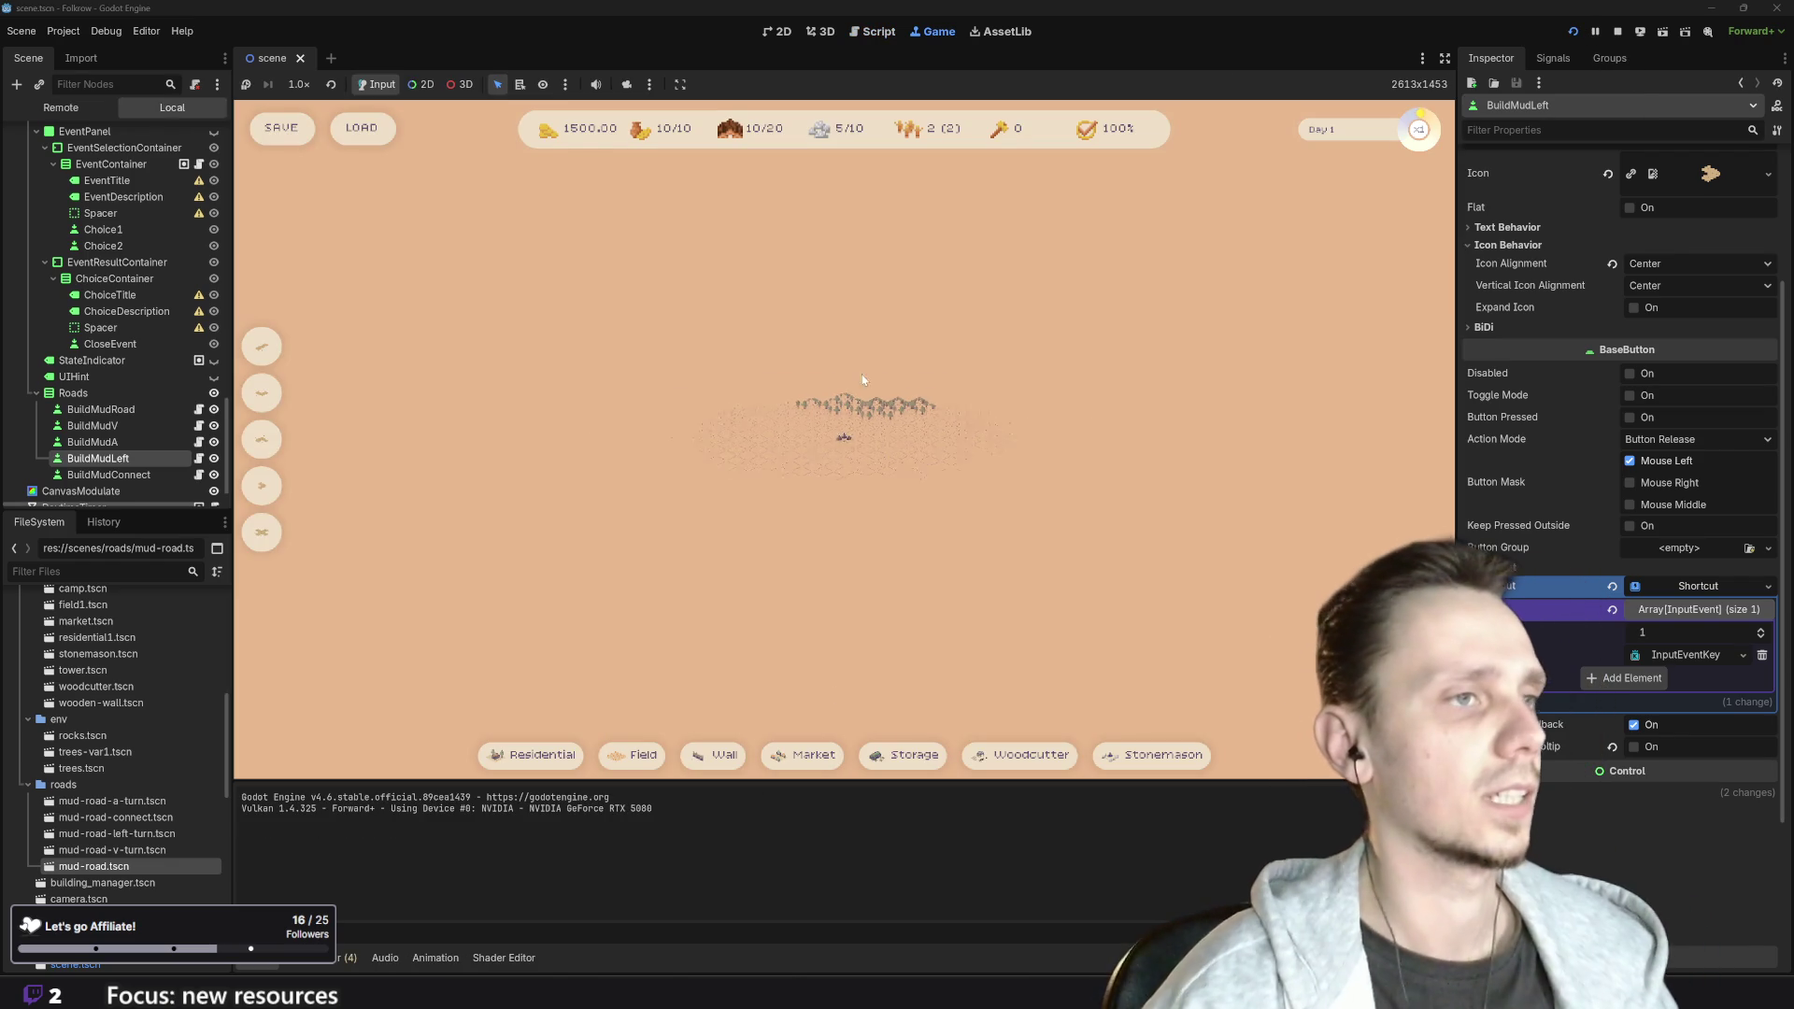
# - Place three houses on tiles beside the mud road
pyautogui.click(672, 496)
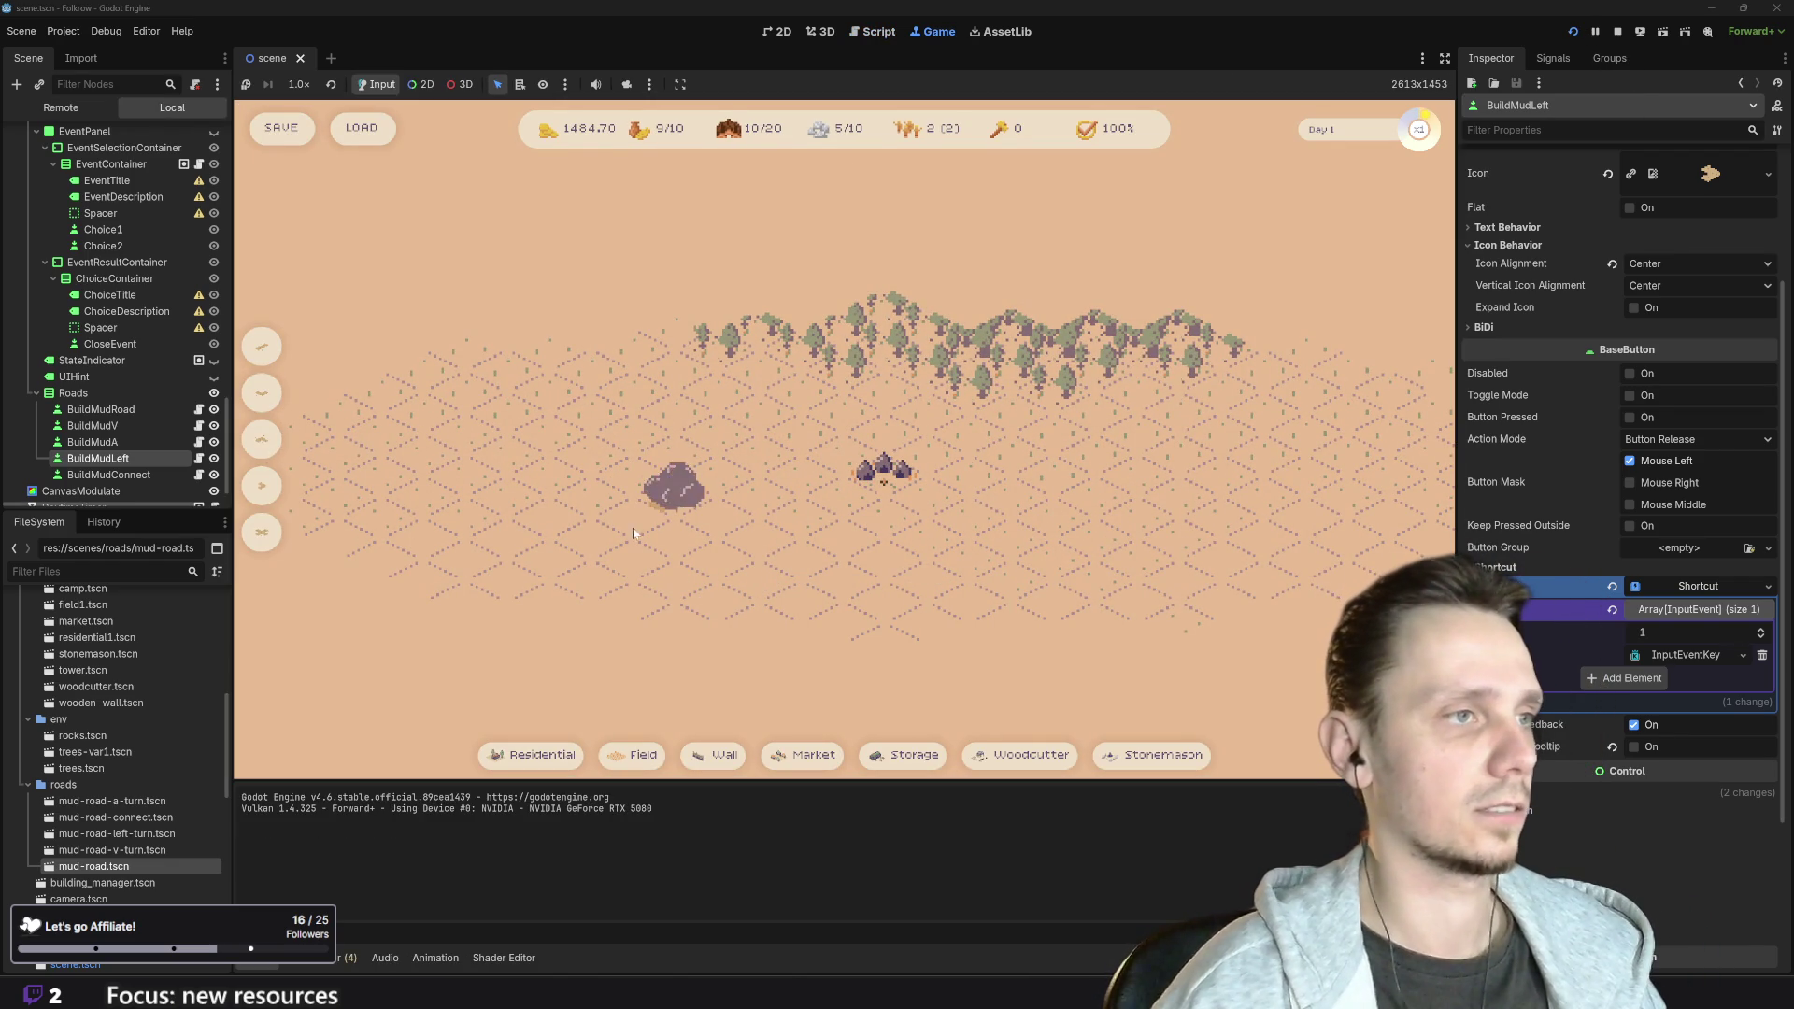
pyautogui.click(545, 764)
pyautogui.click(720, 467)
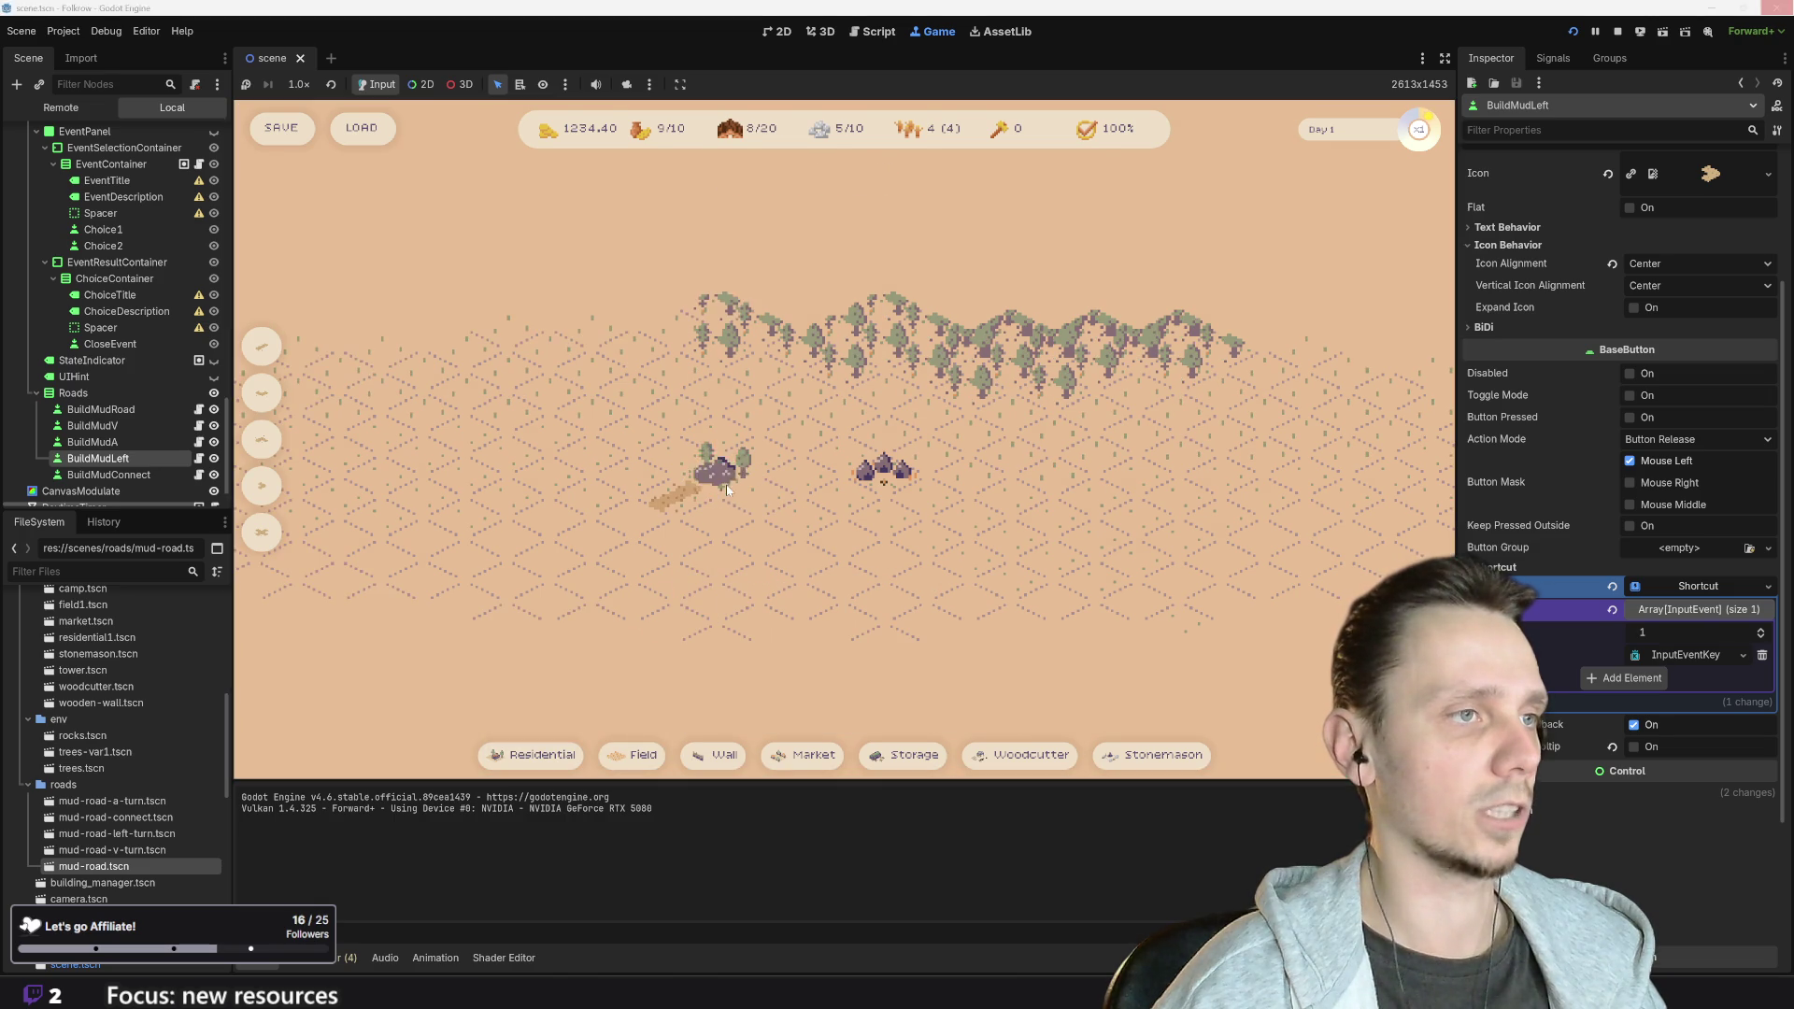
pyautogui.click(537, 766)
pyautogui.click(634, 517)
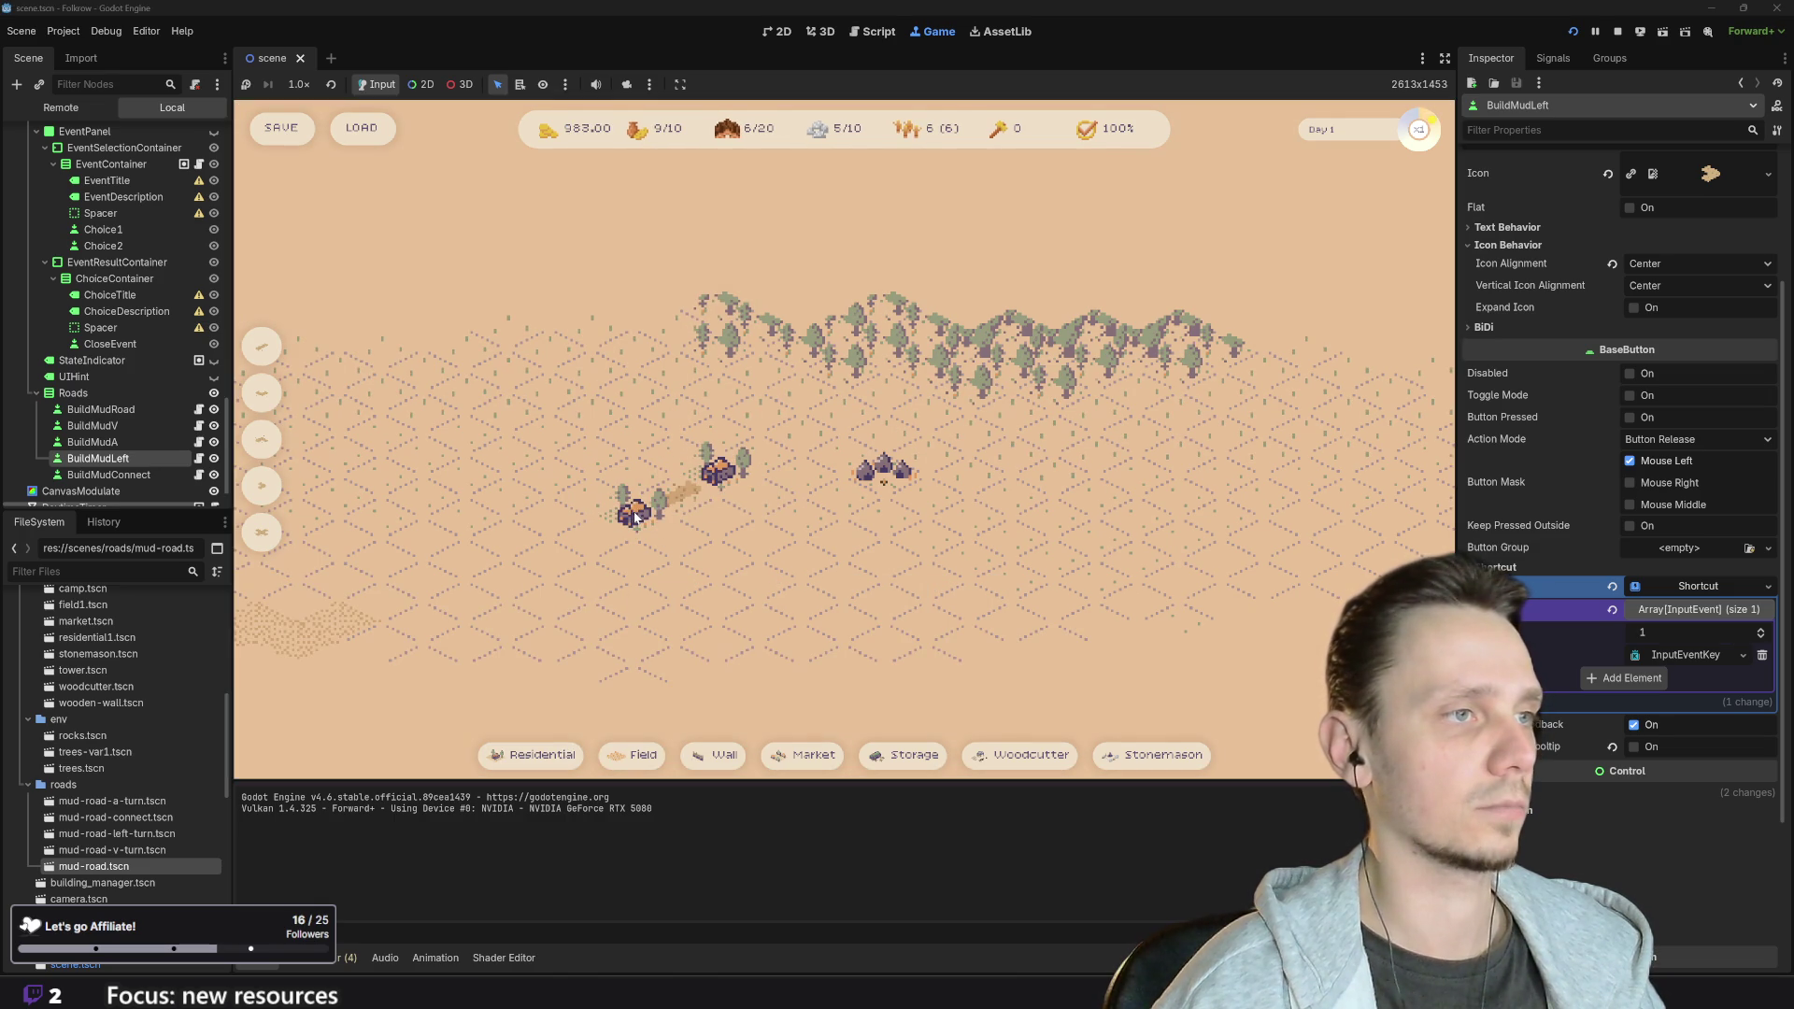
pyautogui.press('d')
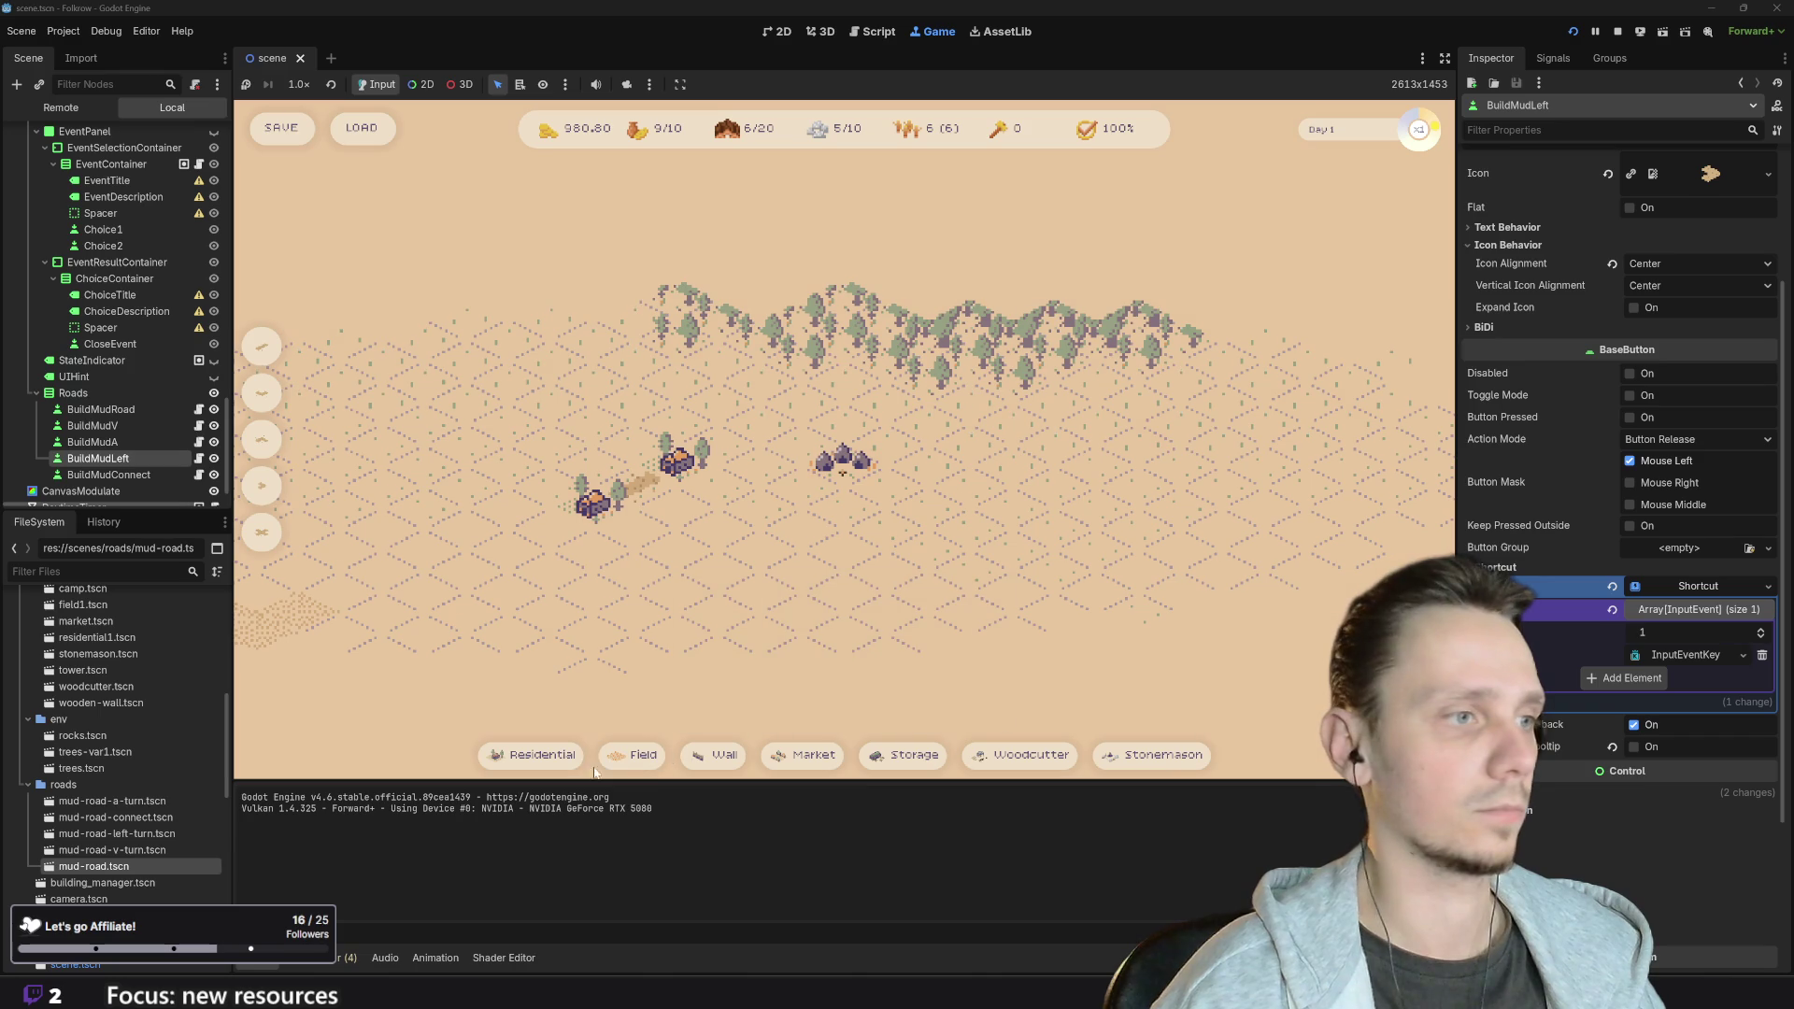
pyautogui.click(551, 759)
pyautogui.click(594, 460)
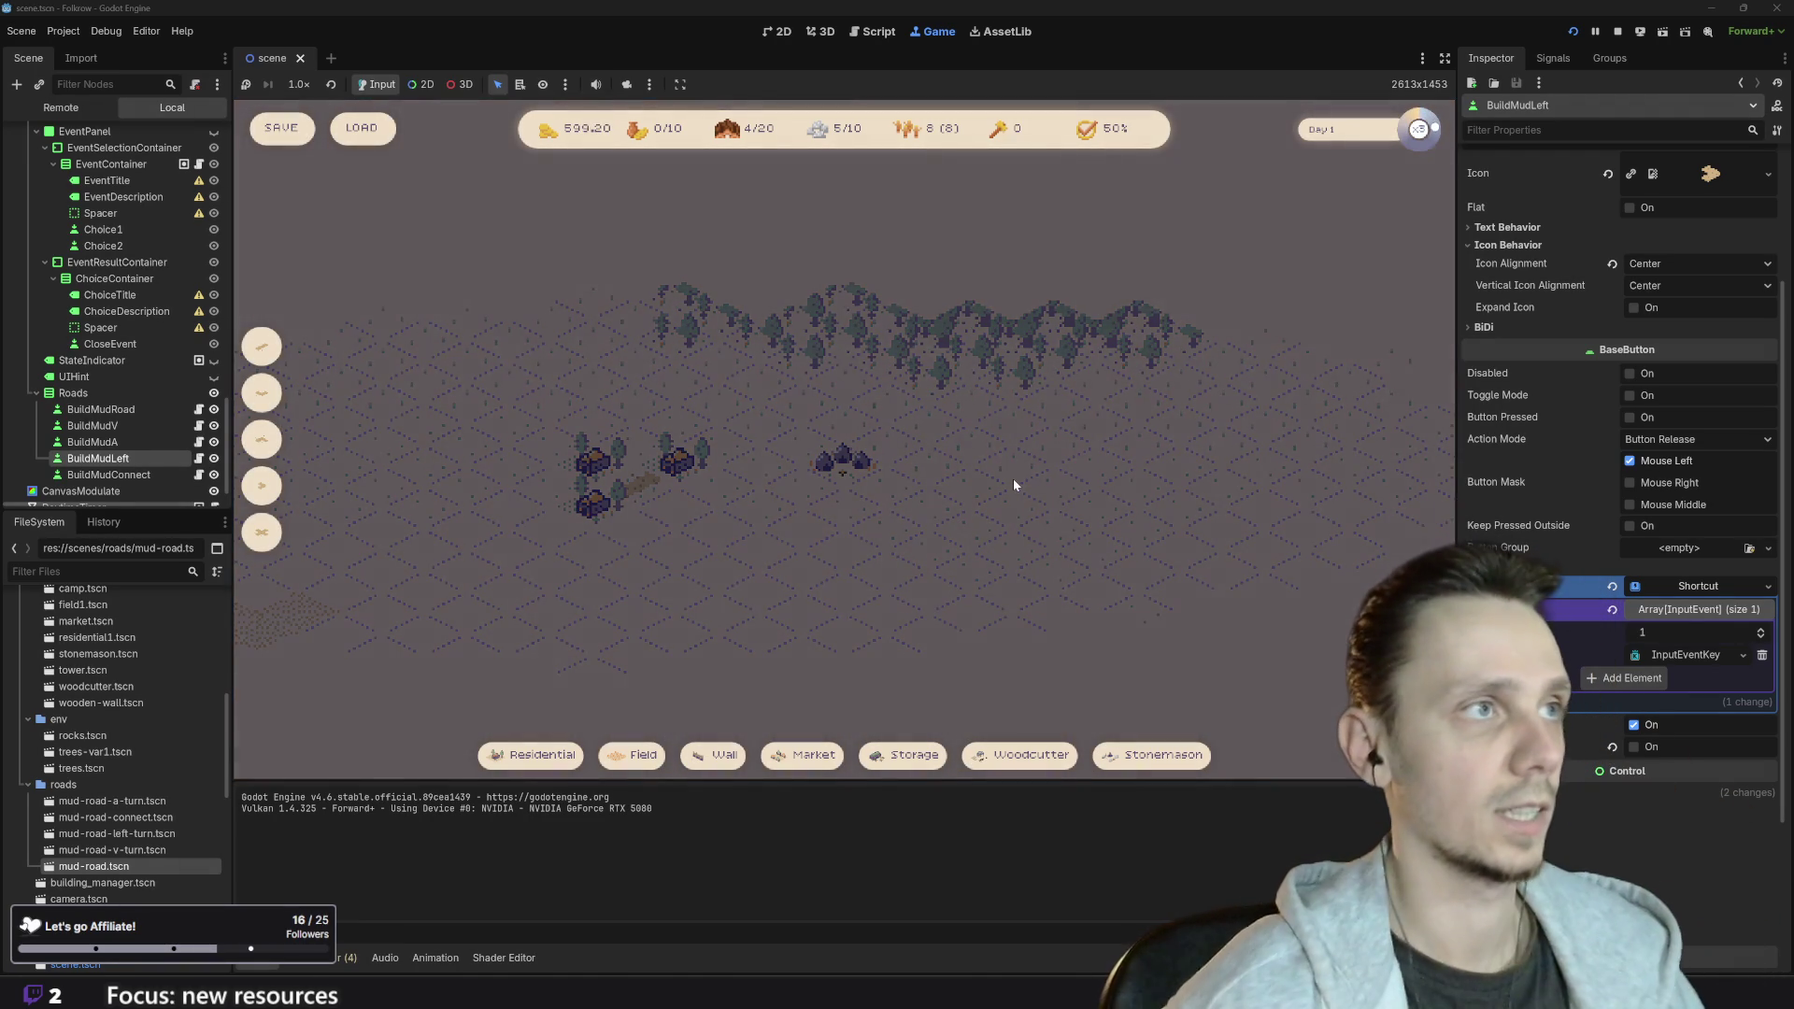
# - Pause the game and demolish two houses by the road
pyautogui.press('space')
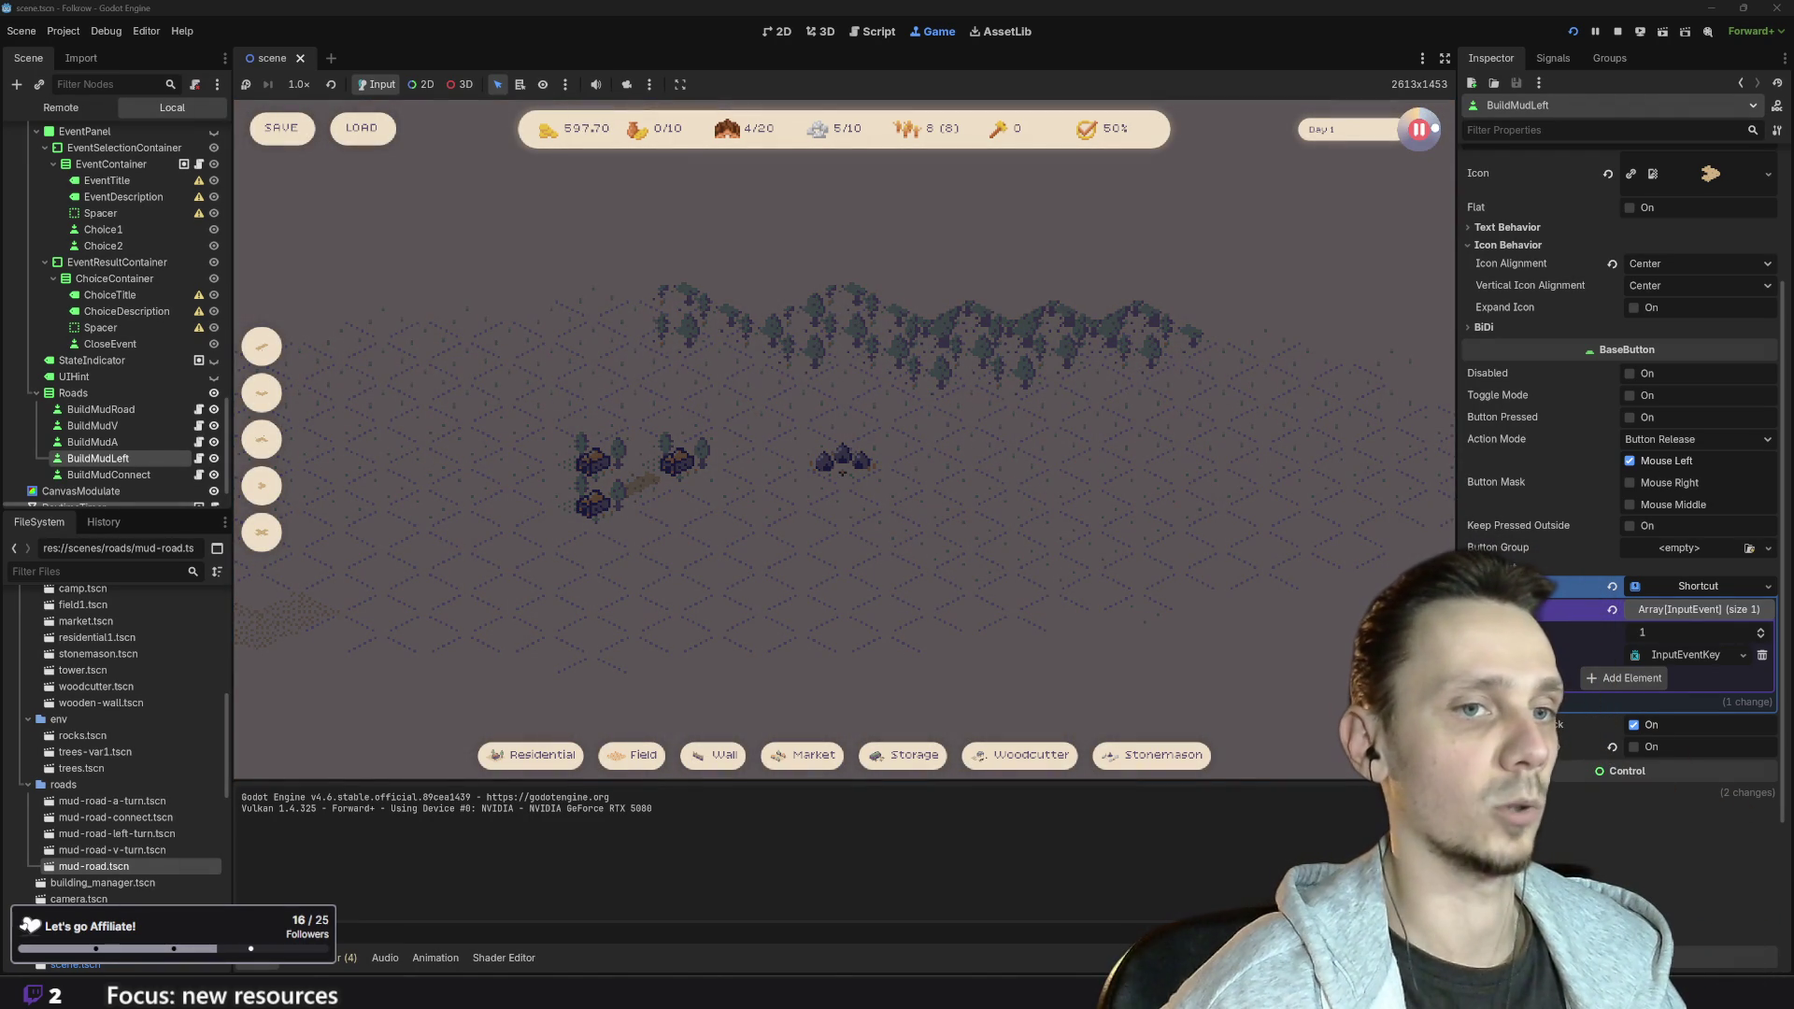
pyautogui.press('x')
pyautogui.click(598, 481)
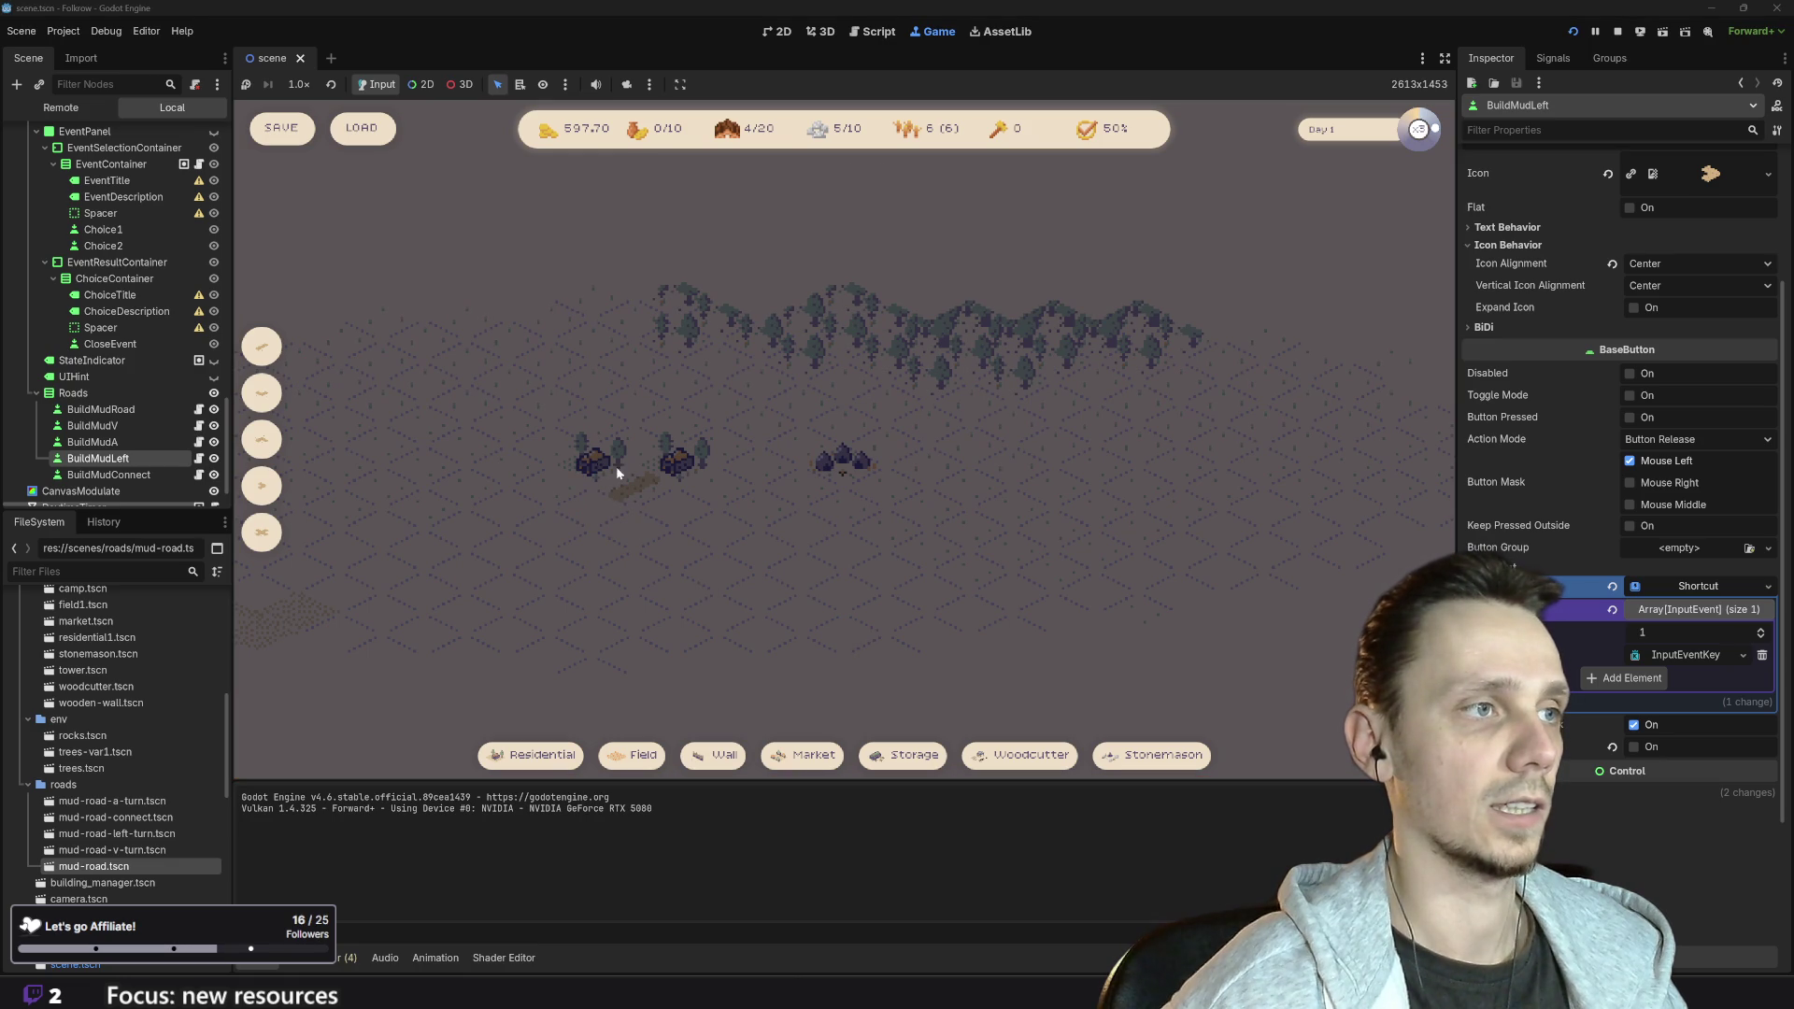
pyautogui.press('x')
pyautogui.click(600, 472)
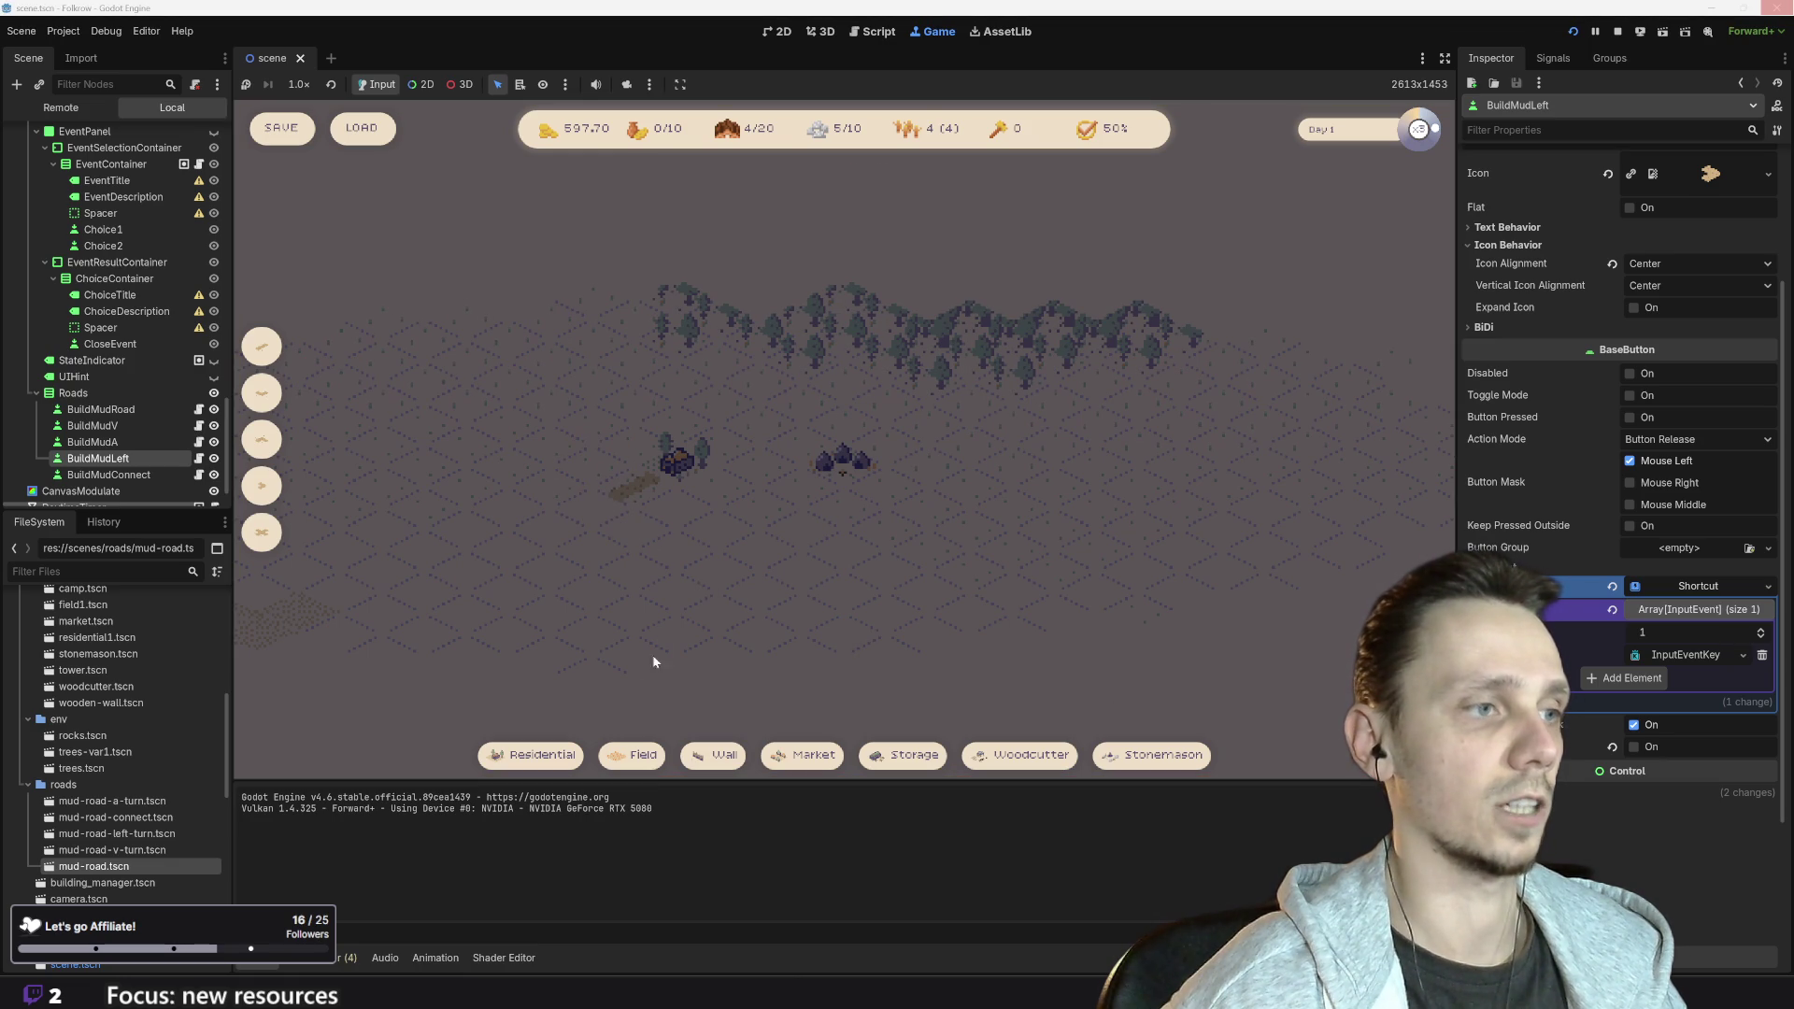
# - Place four wheat fields below the houses
pyautogui.click(635, 755)
pyautogui.click(630, 568)
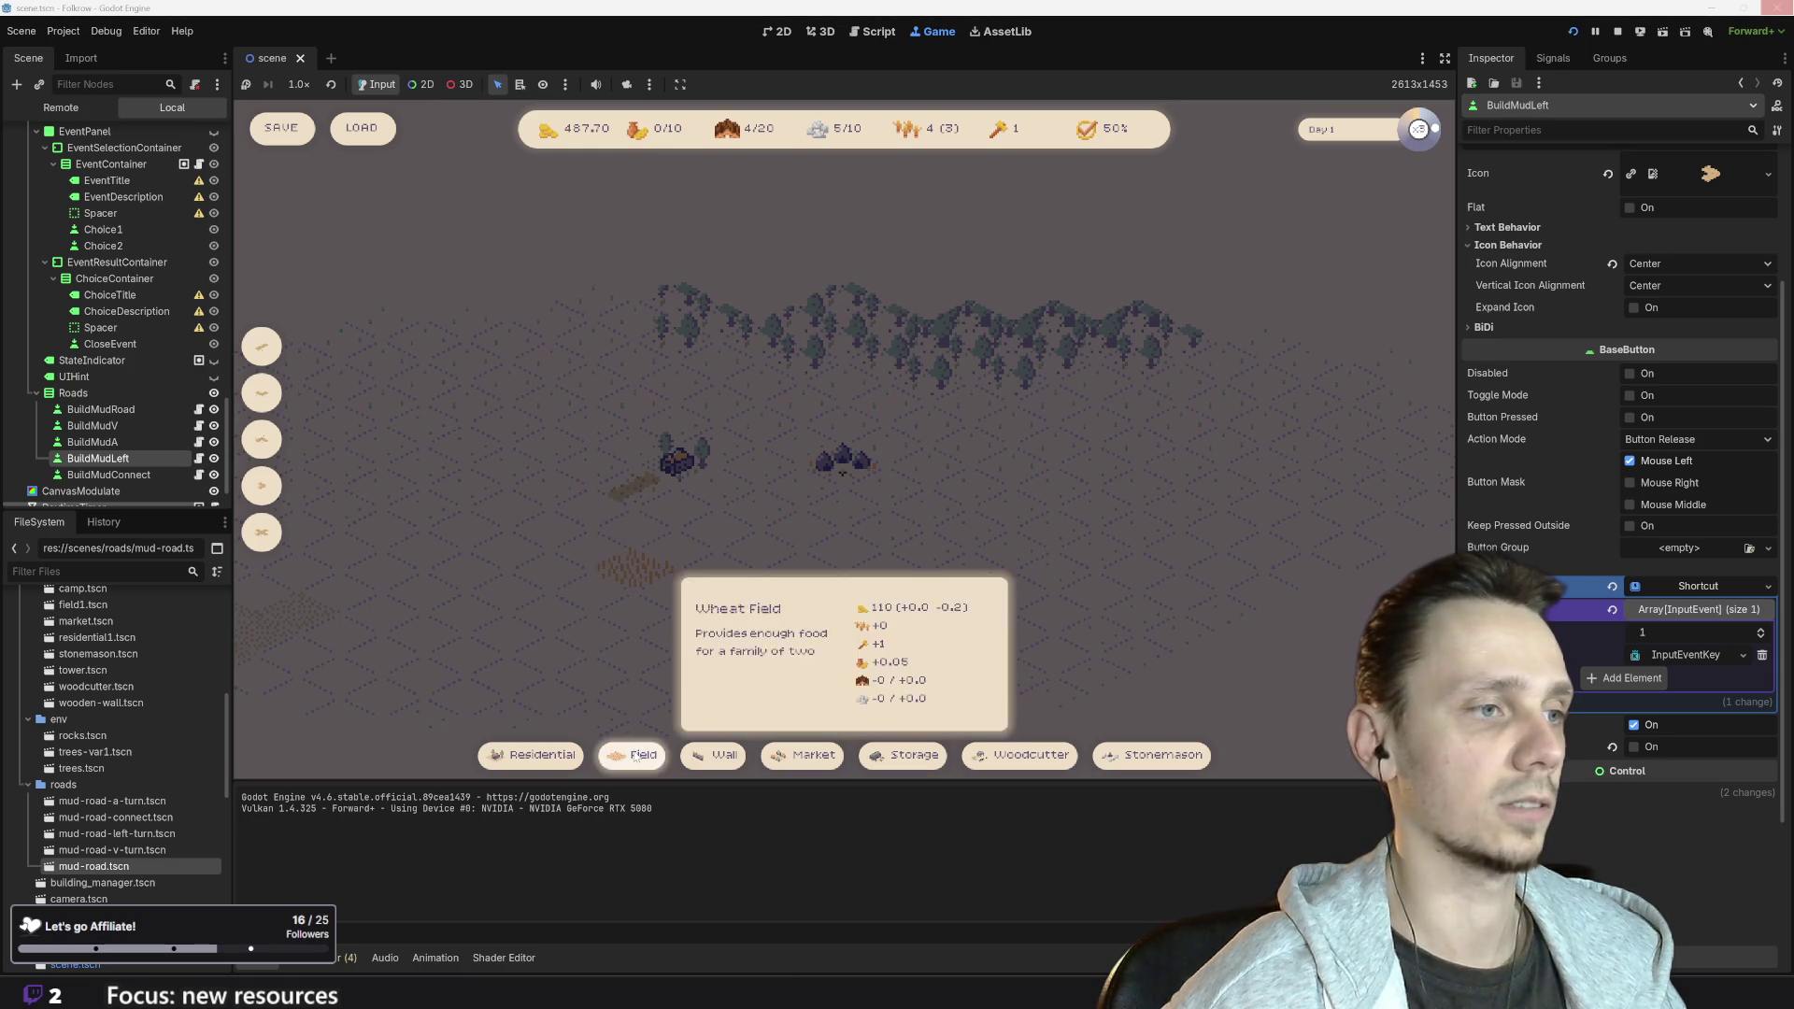
pyautogui.click(636, 755)
pyautogui.click(683, 554)
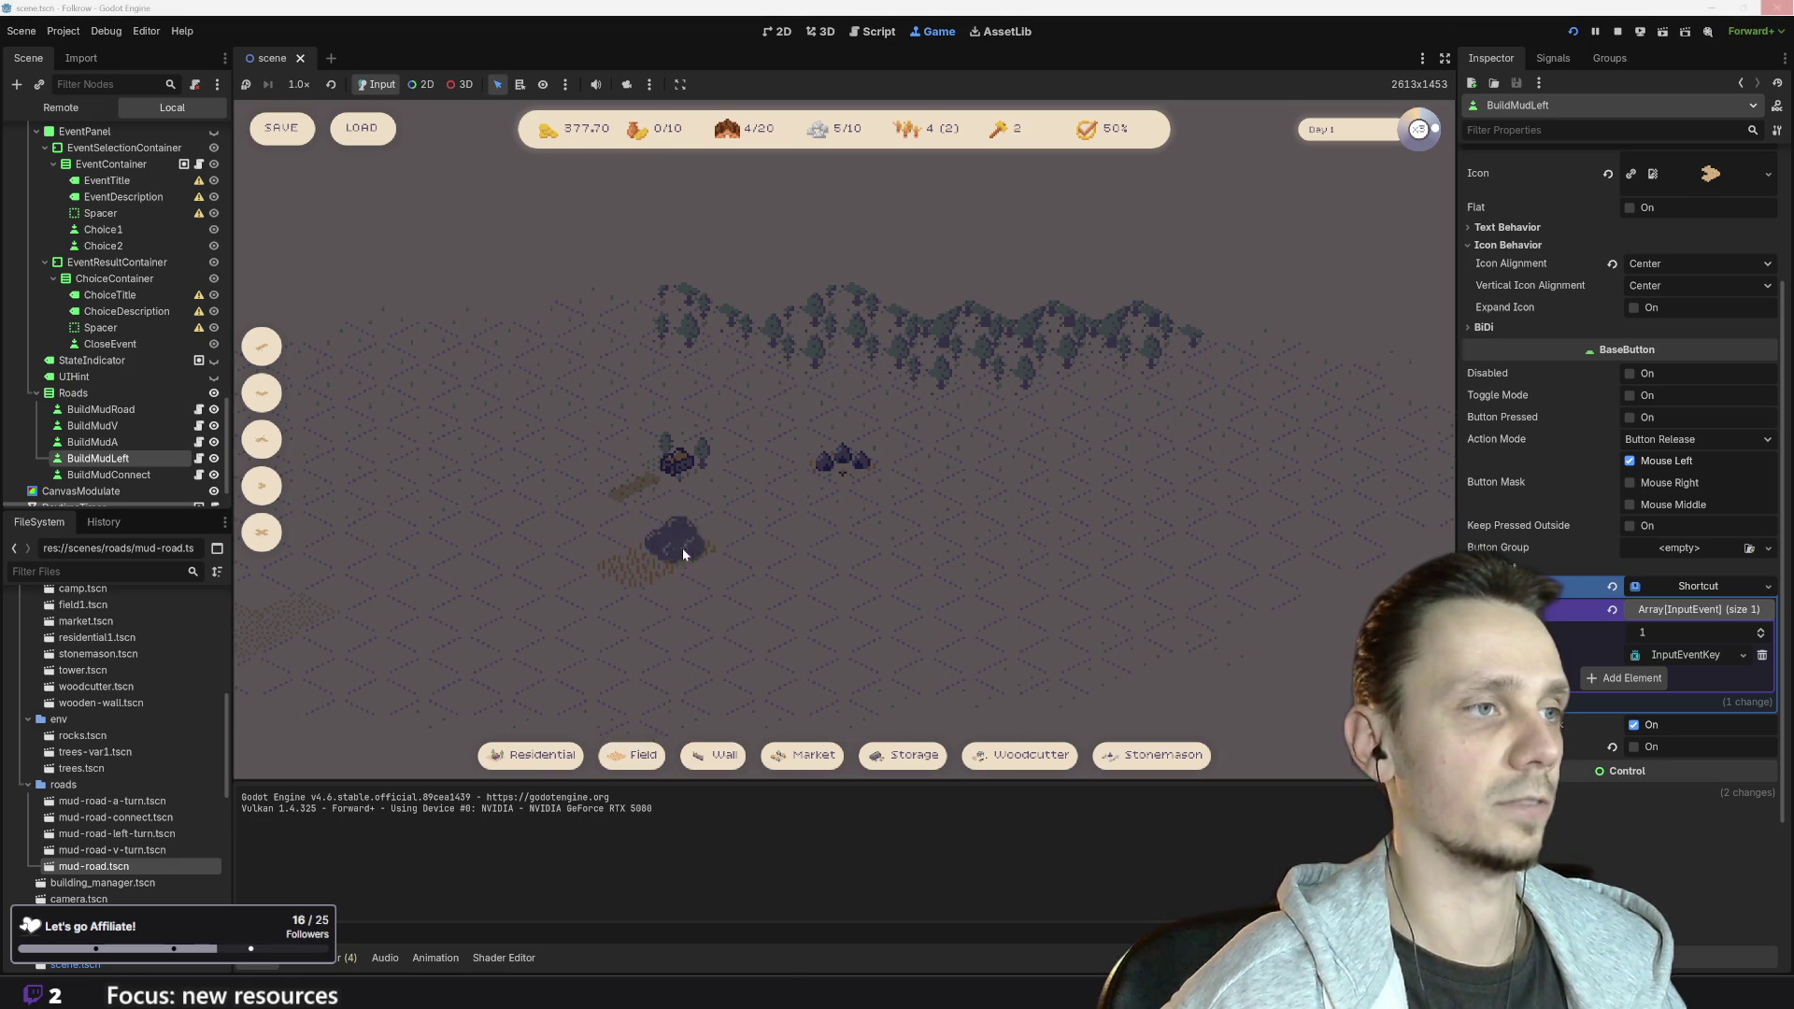
pyautogui.click(635, 755)
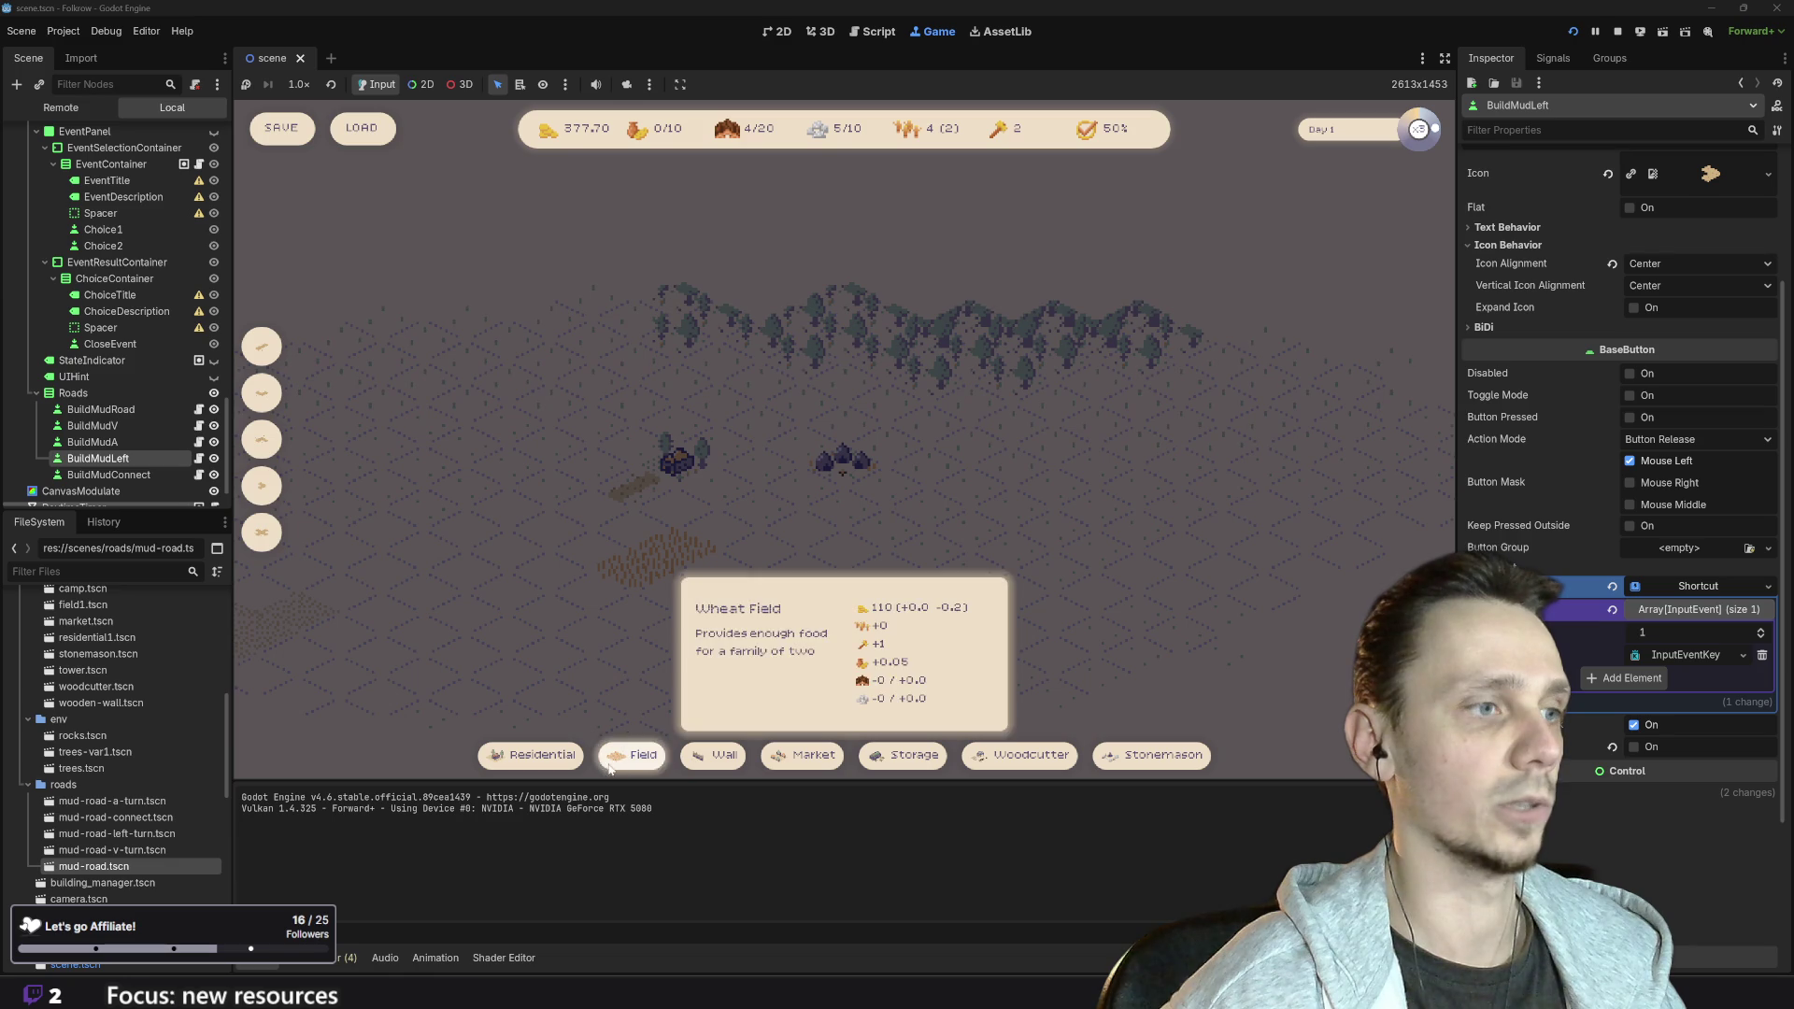
pyautogui.click(680, 592)
pyautogui.click(629, 757)
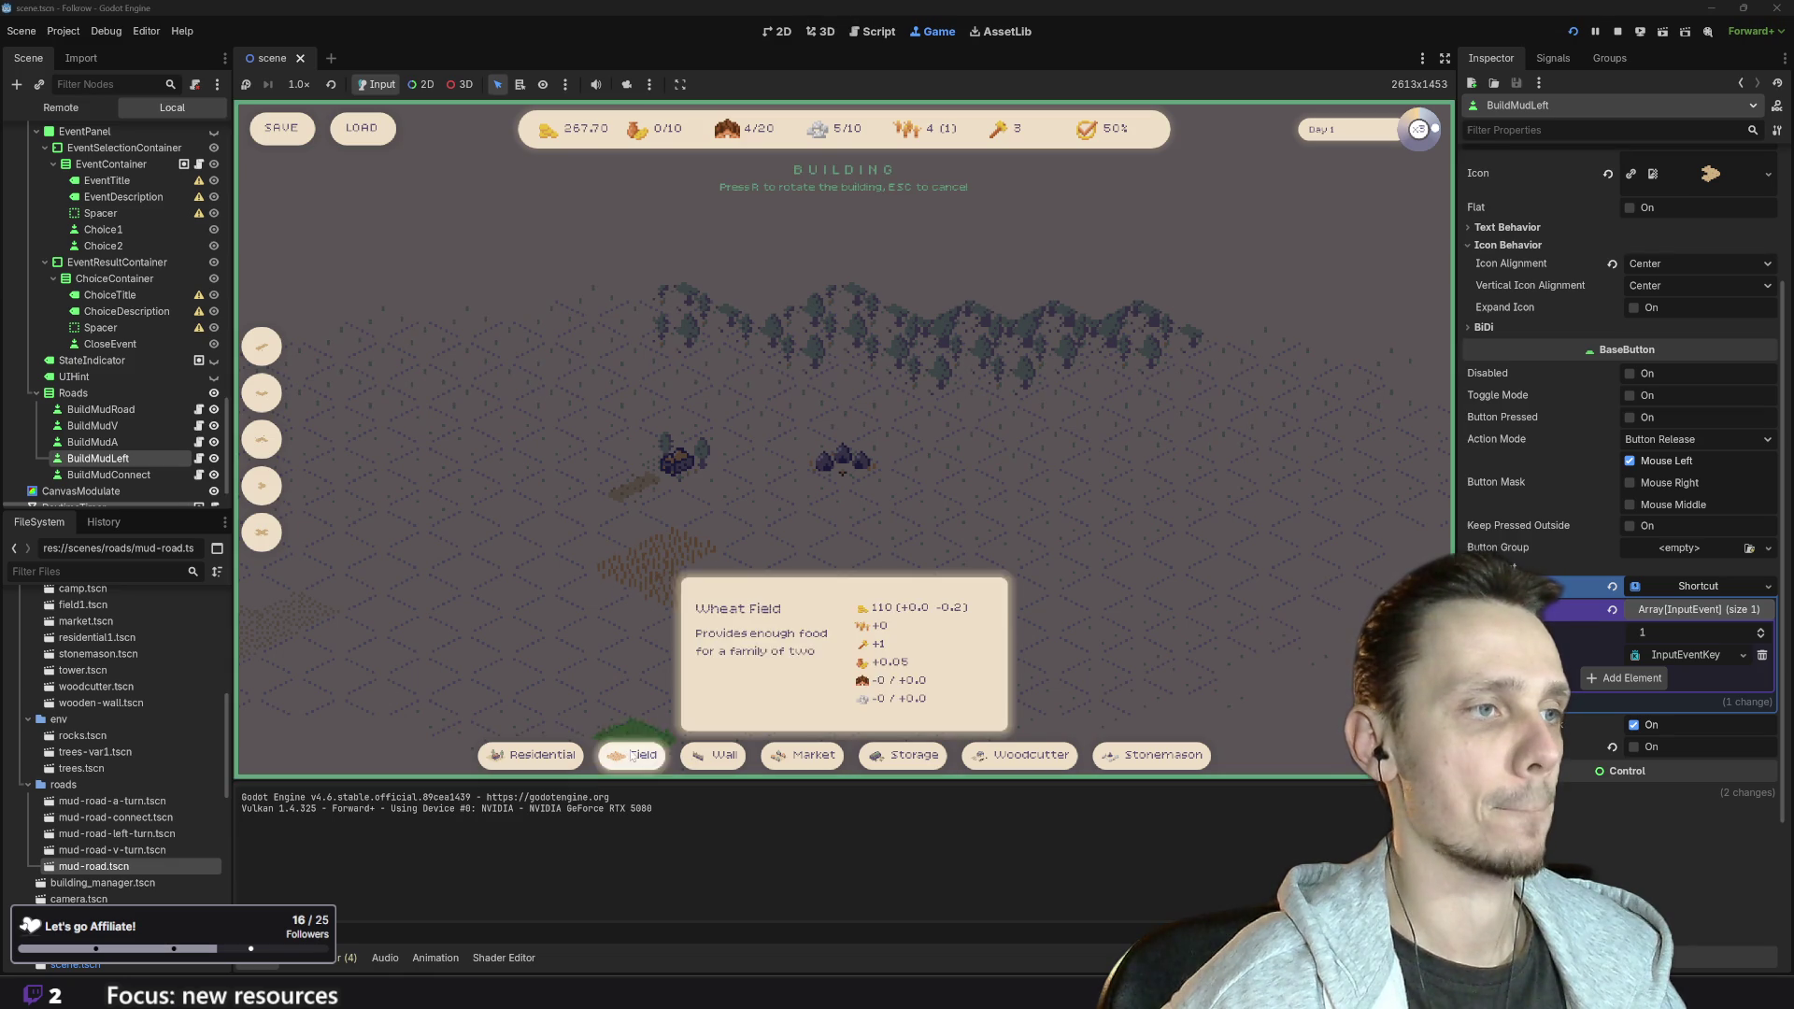
pyautogui.click(720, 569)
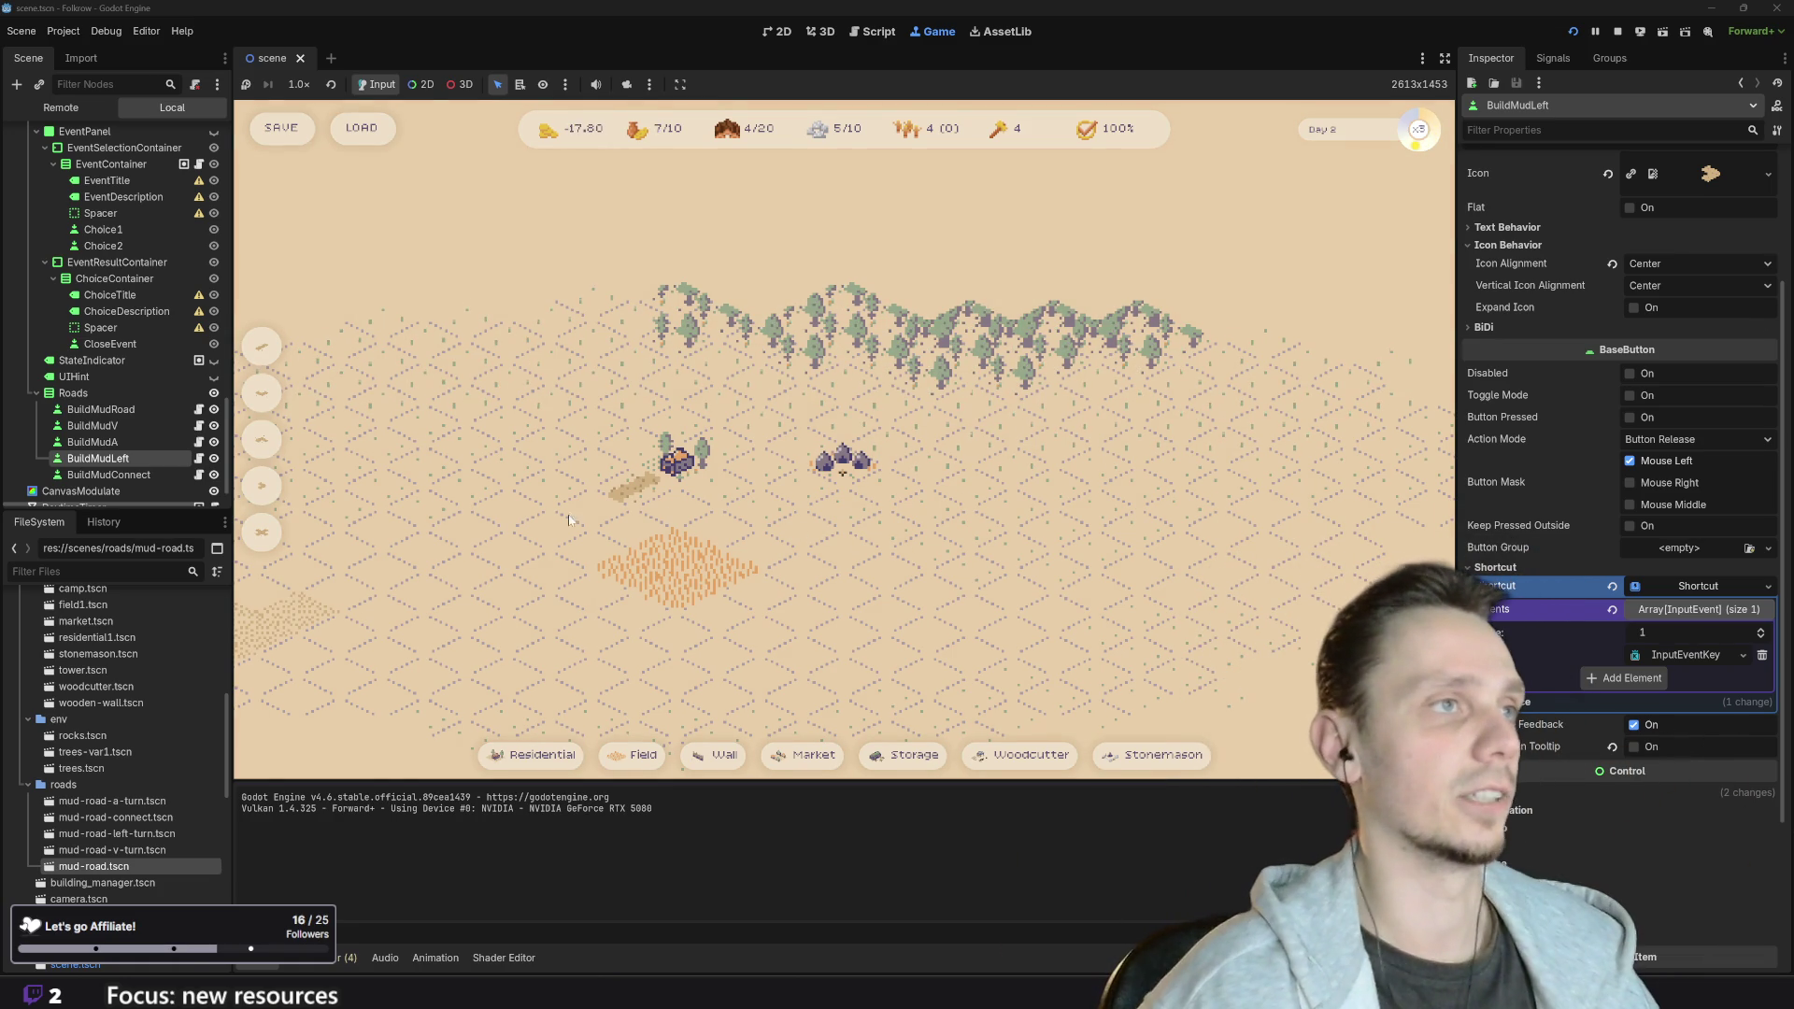
# - Pan around the map to inspect the fields, then stop the game
pyautogui.scroll(-2, 1099, 426)
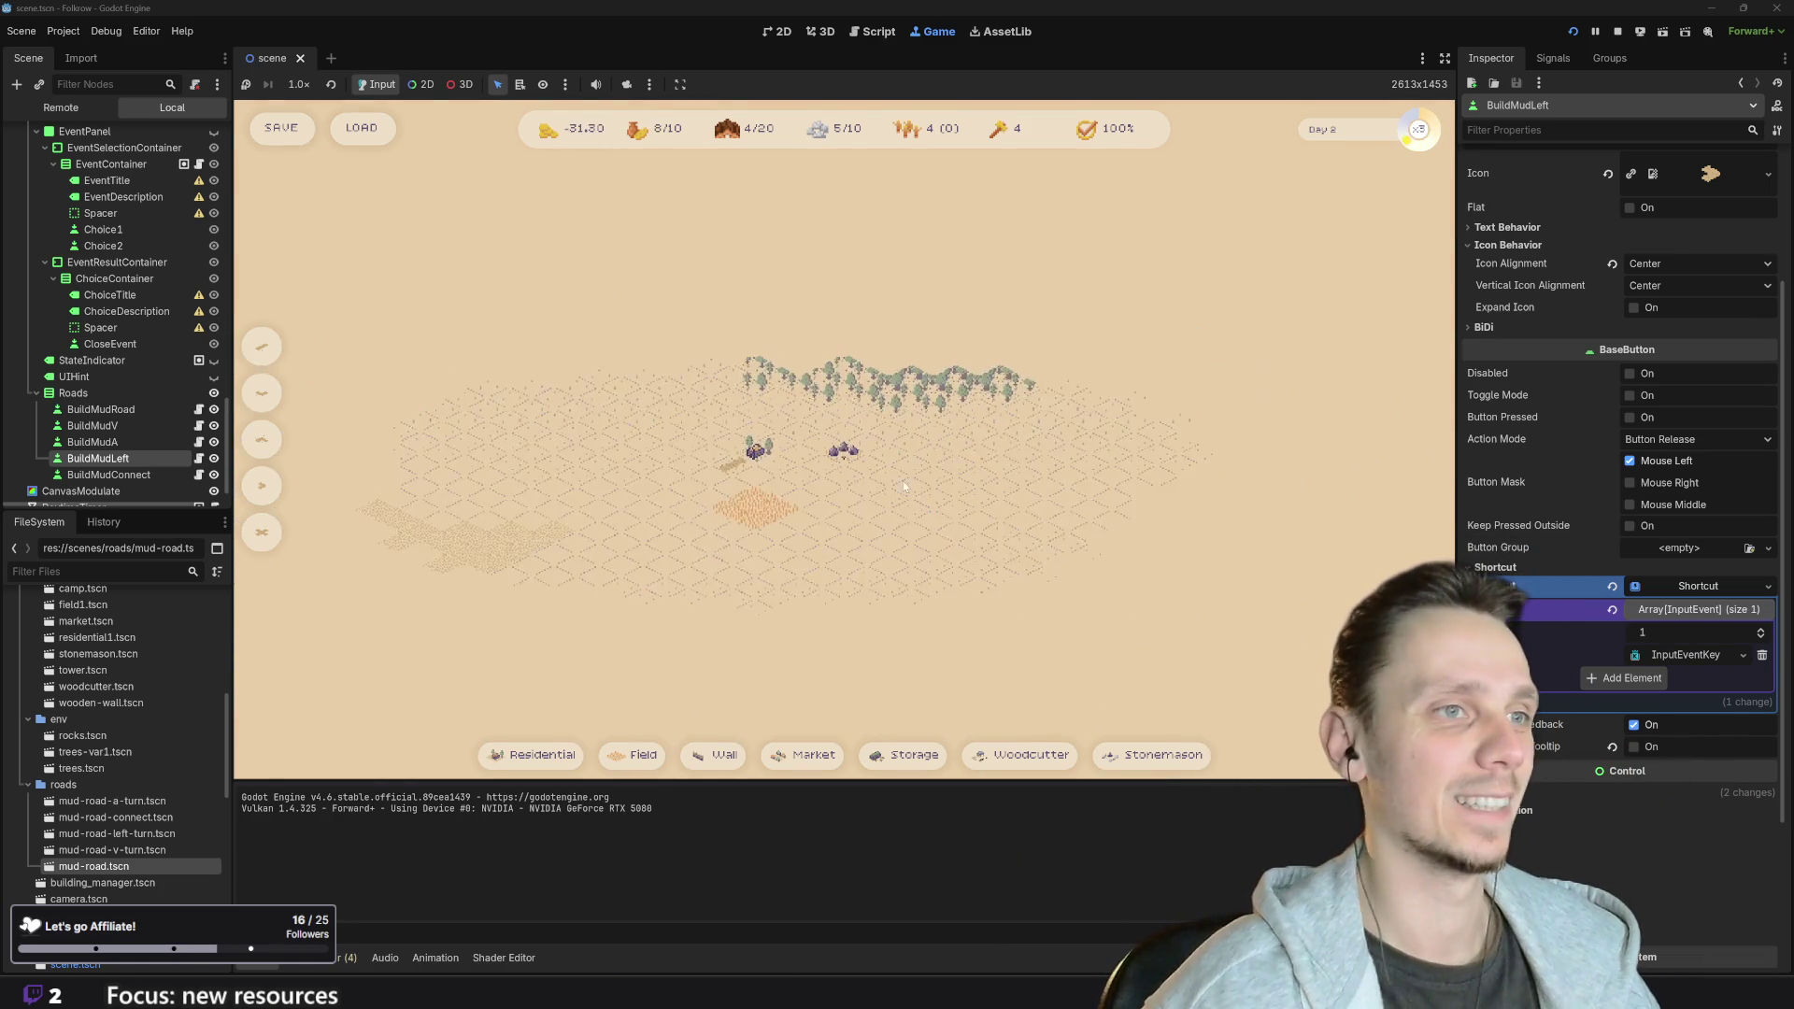
pyautogui.scroll(4, 1099, 426)
pyautogui.moveTo(1166, 474); pyautogui.dragTo(855, 575)
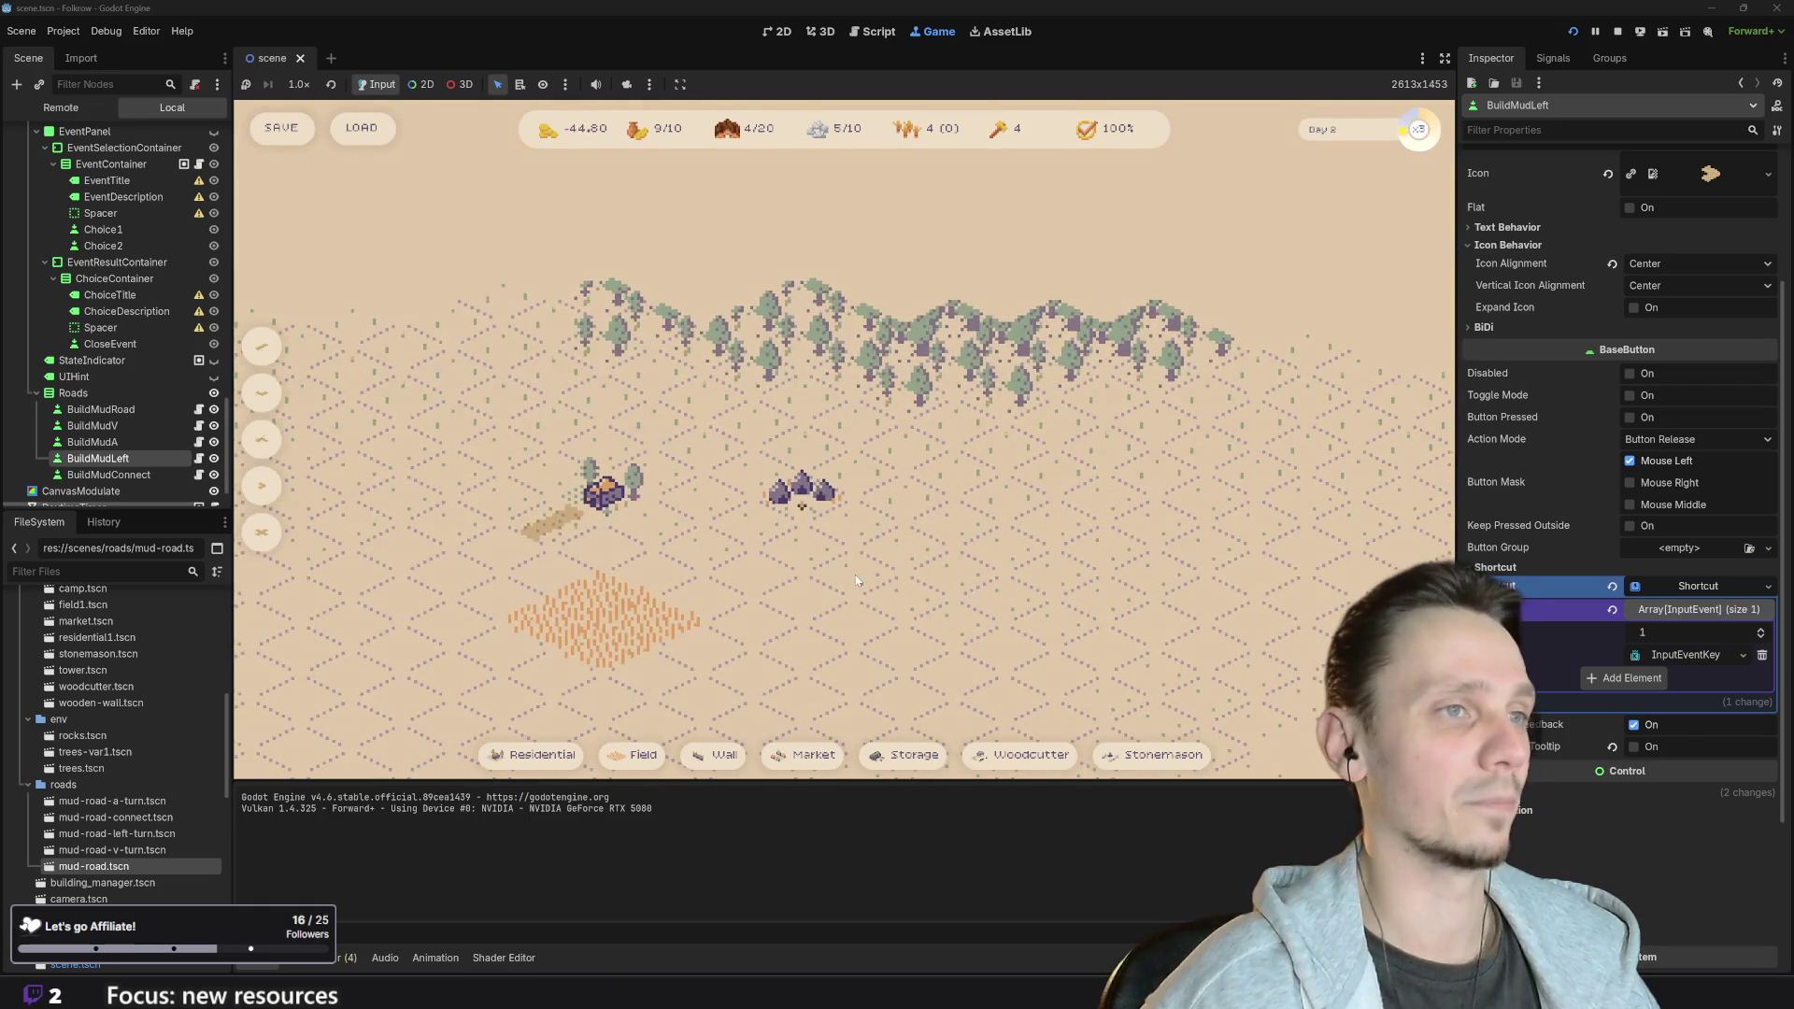
pyautogui.scroll(-2, 855, 575)
pyautogui.scroll(2, 855, 575)
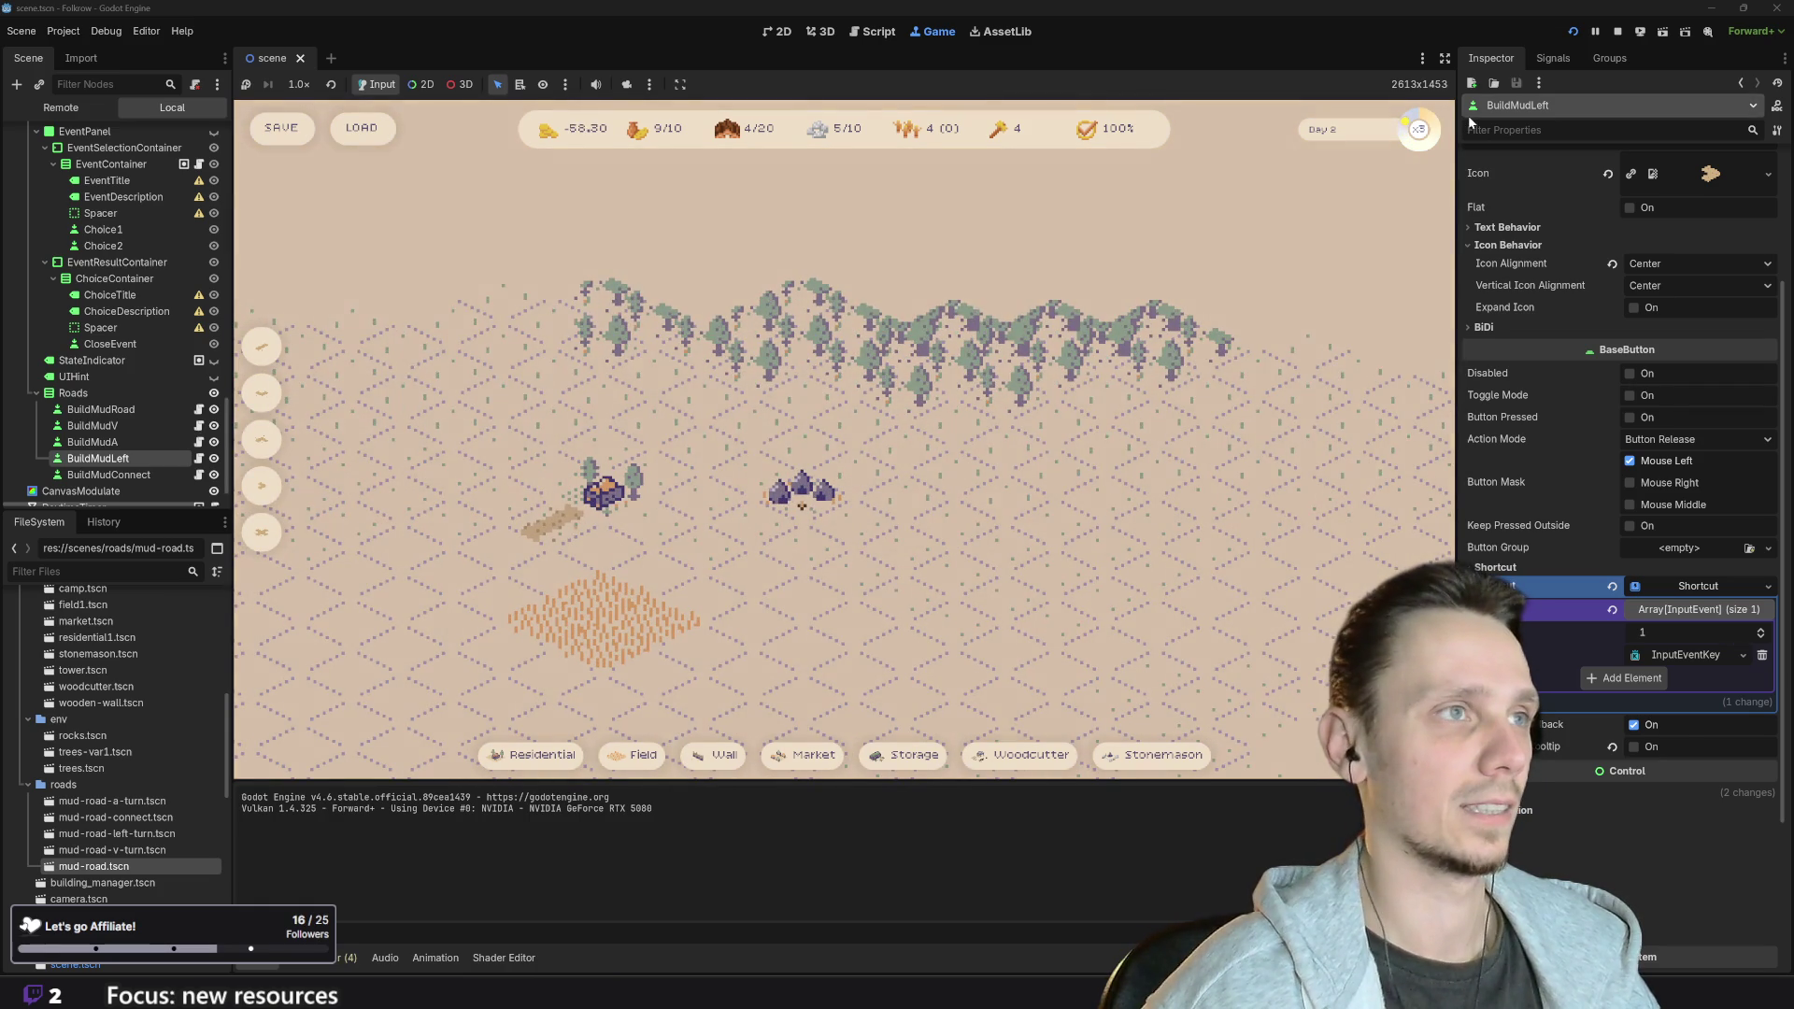
pyautogui.click(1617, 33)
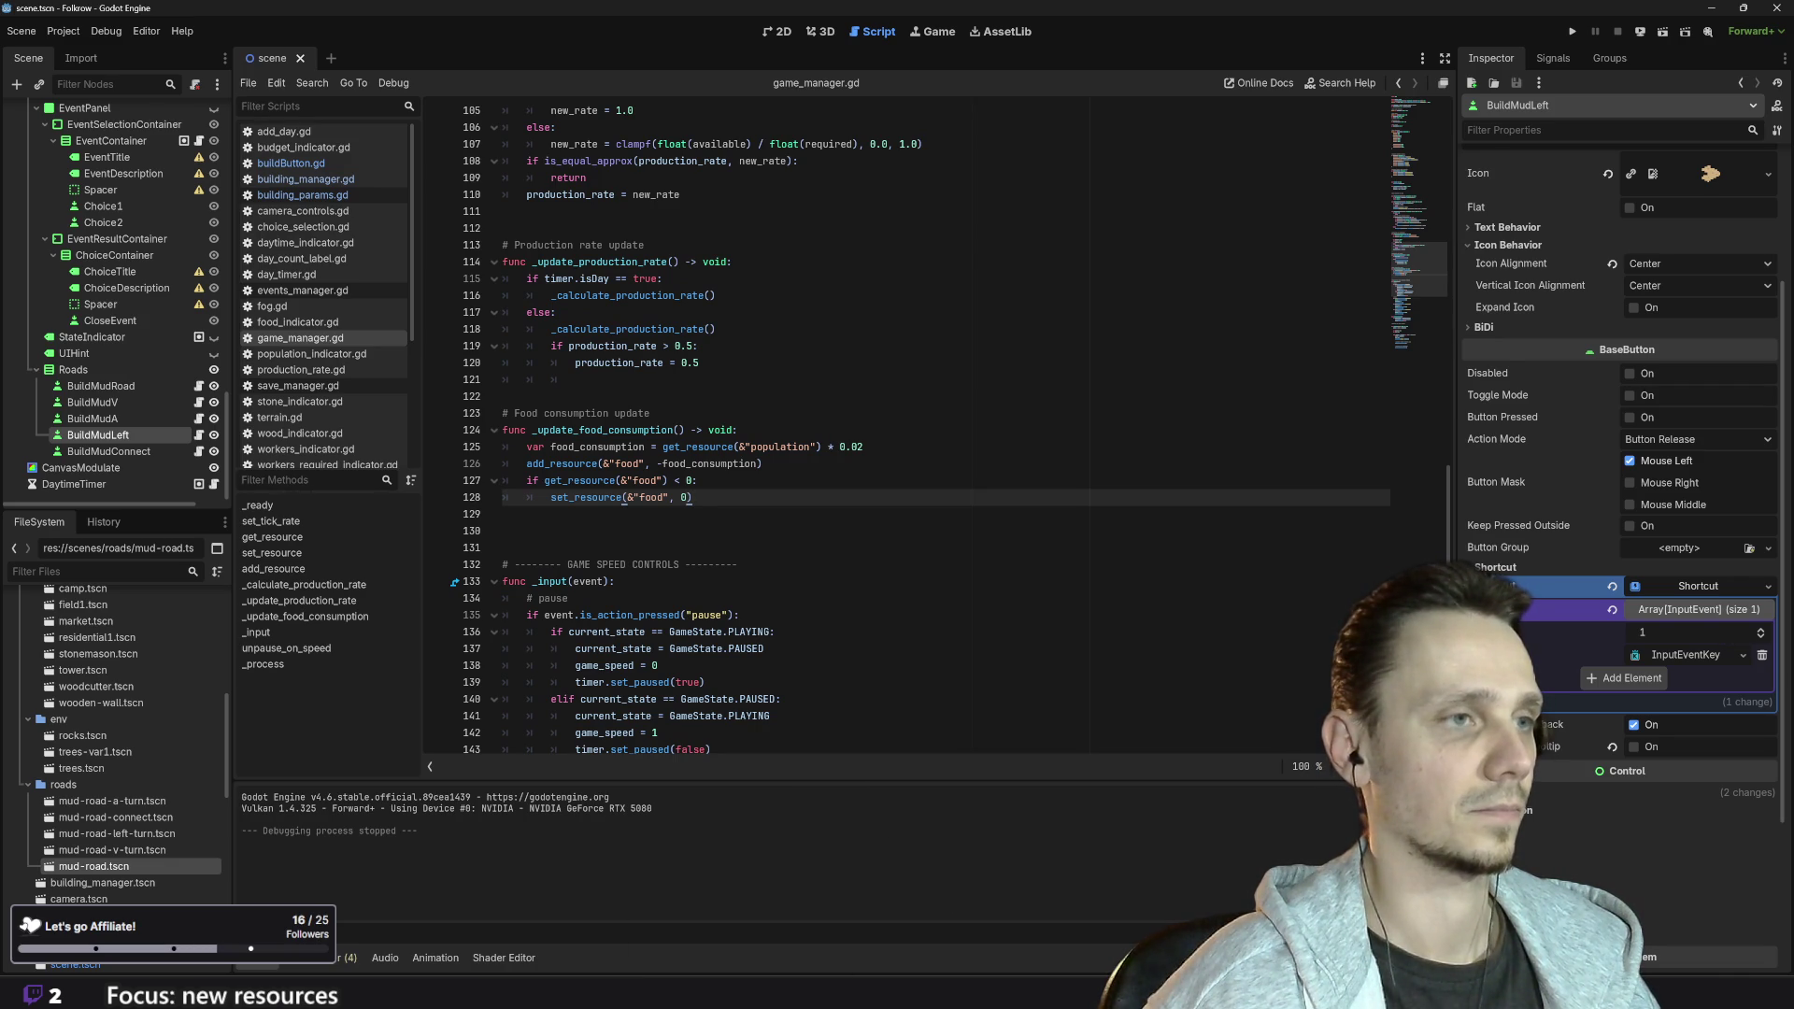
# - Add the comment '# prevent from going negative' to the food check and save game_manager.gd
pyautogui.click(764, 463)
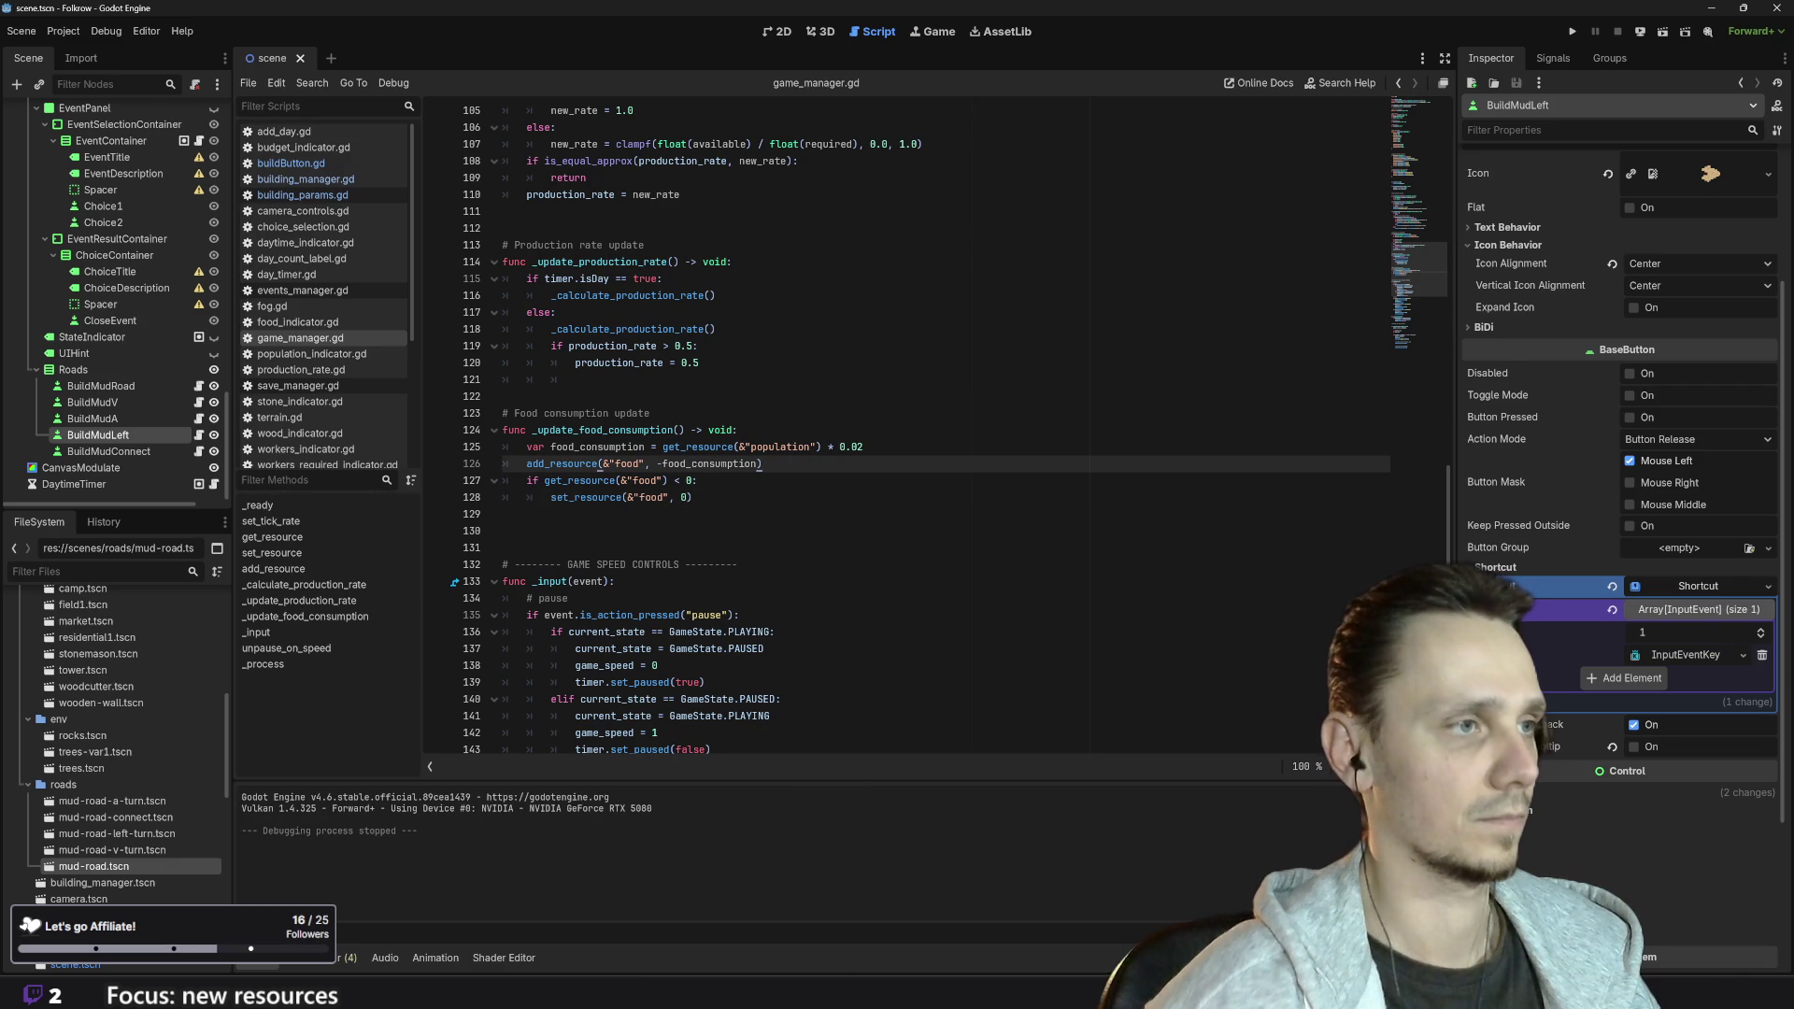
pyautogui.press('Return')
pyautogui.write('# prevent from going')
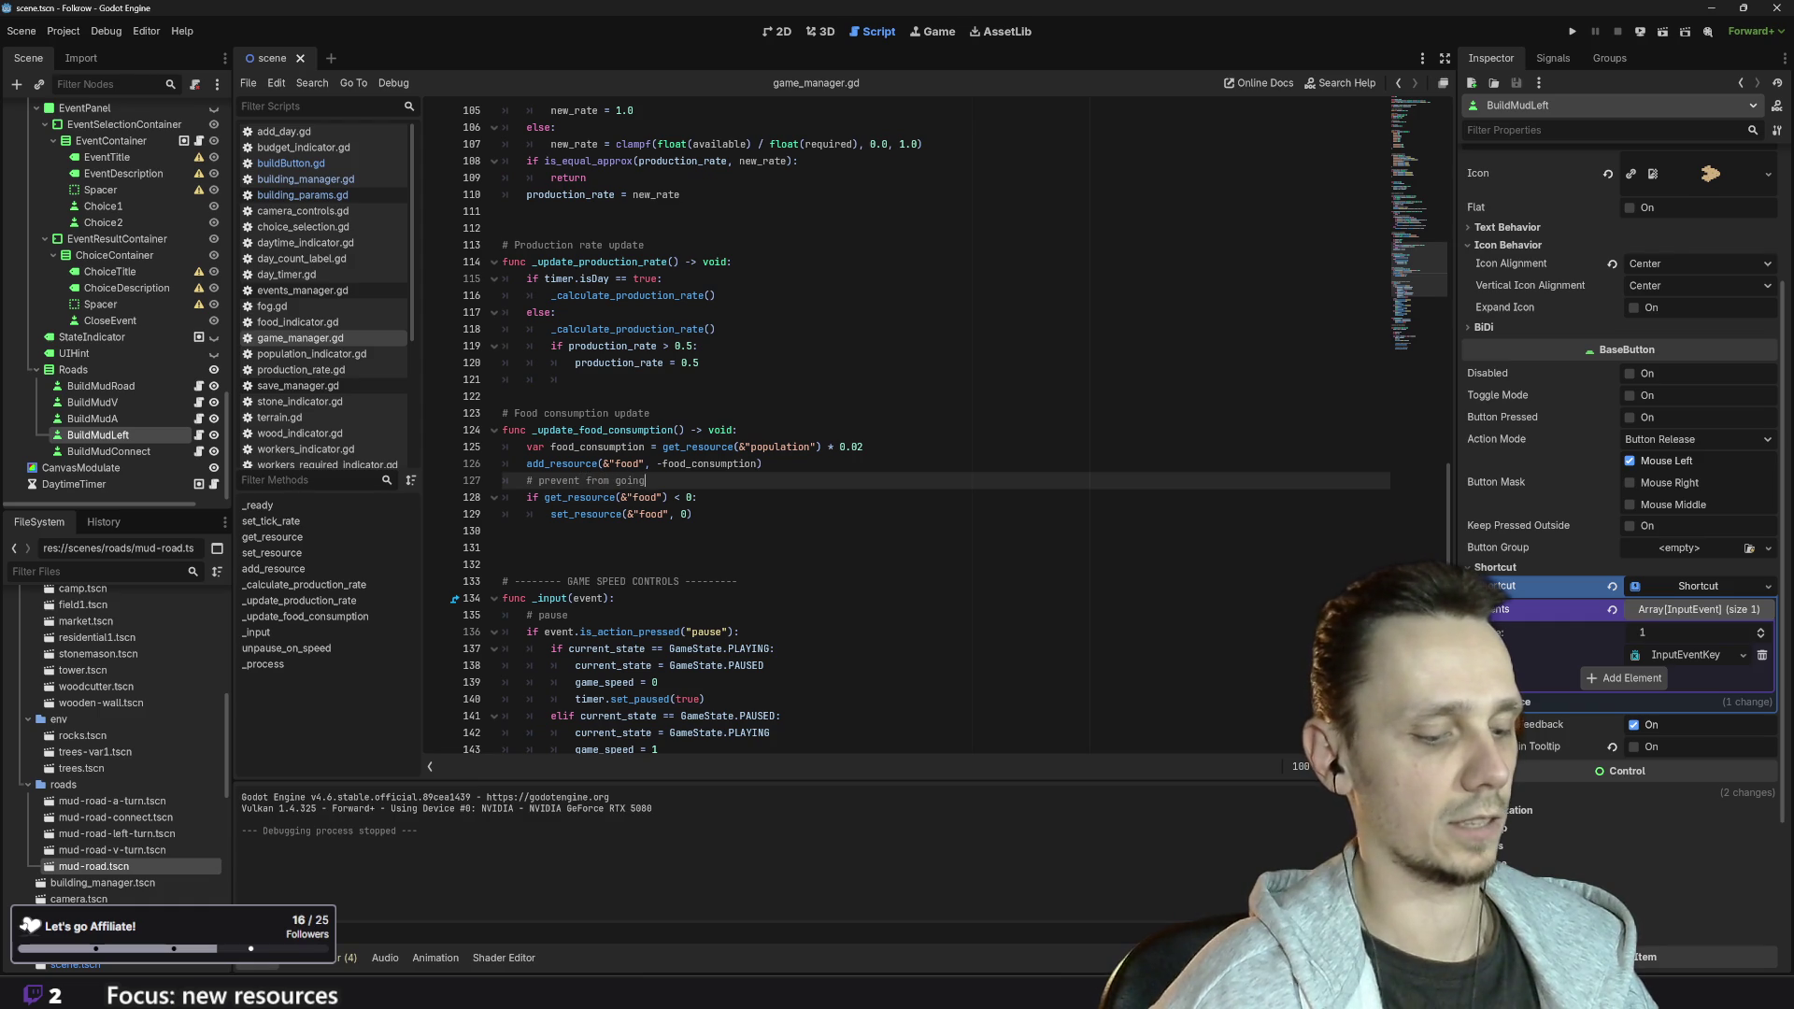
pyautogui.write('negati')
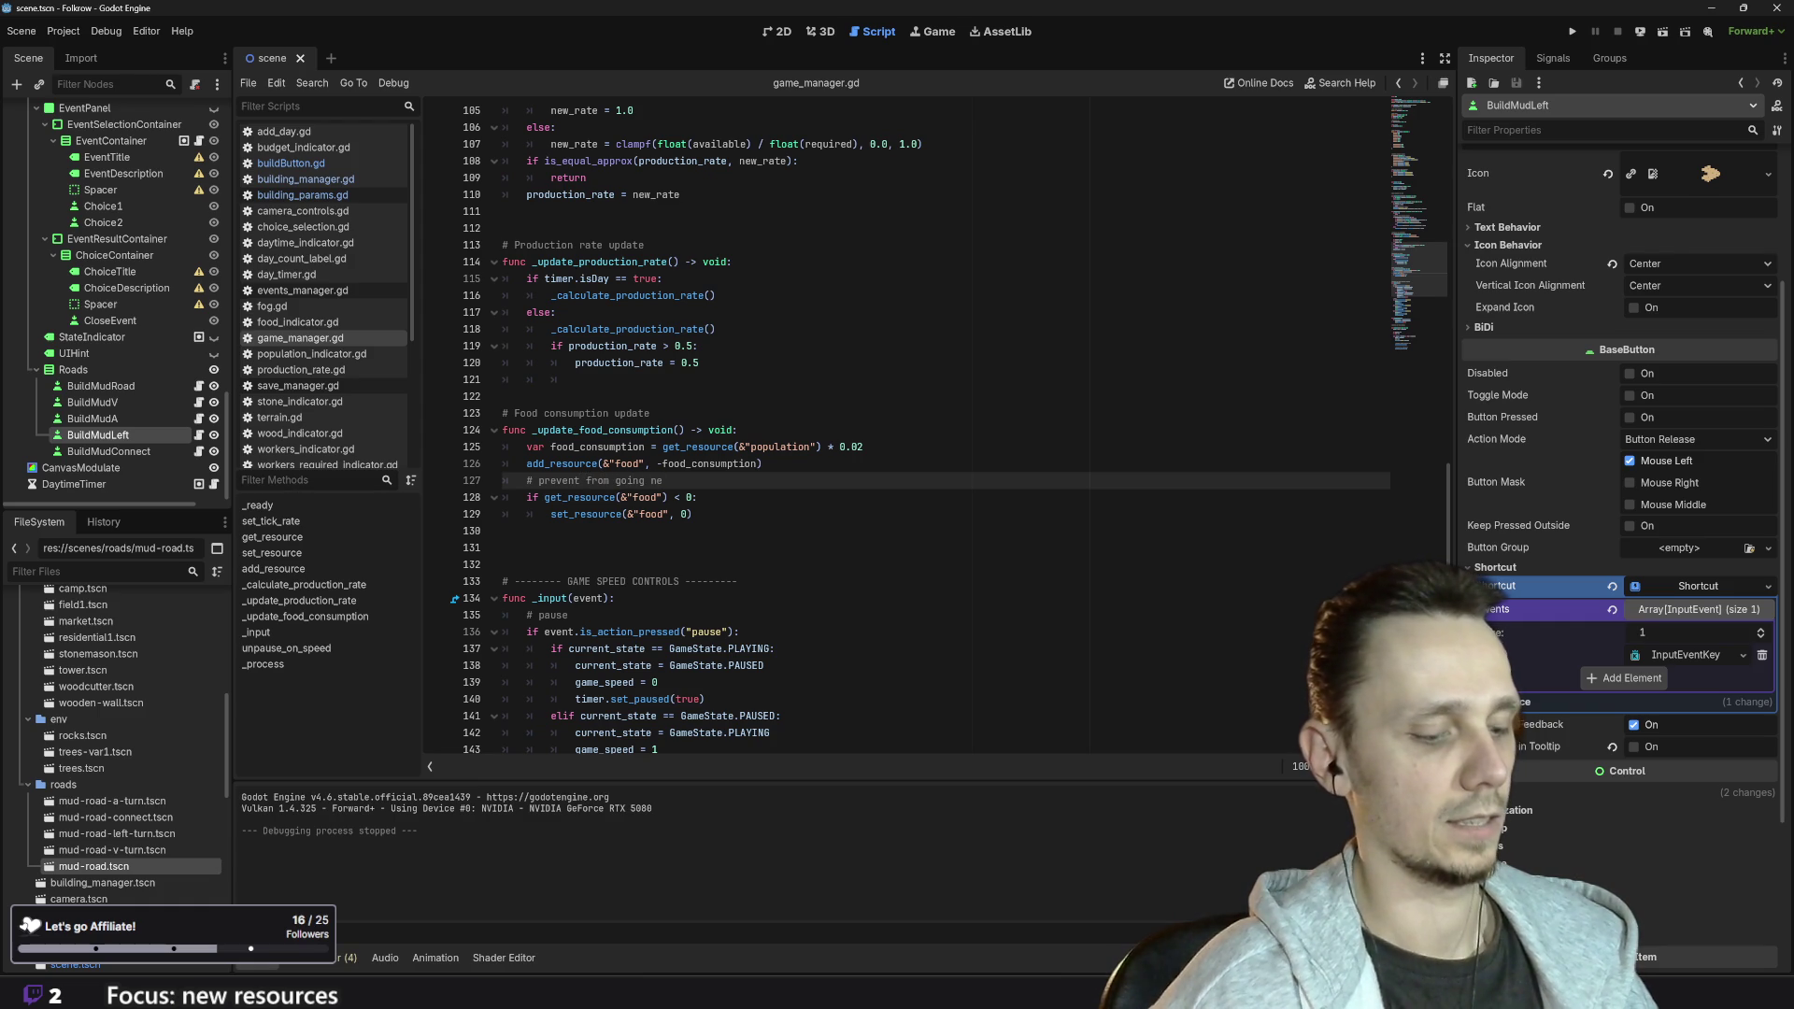
pyautogui.write('ve')
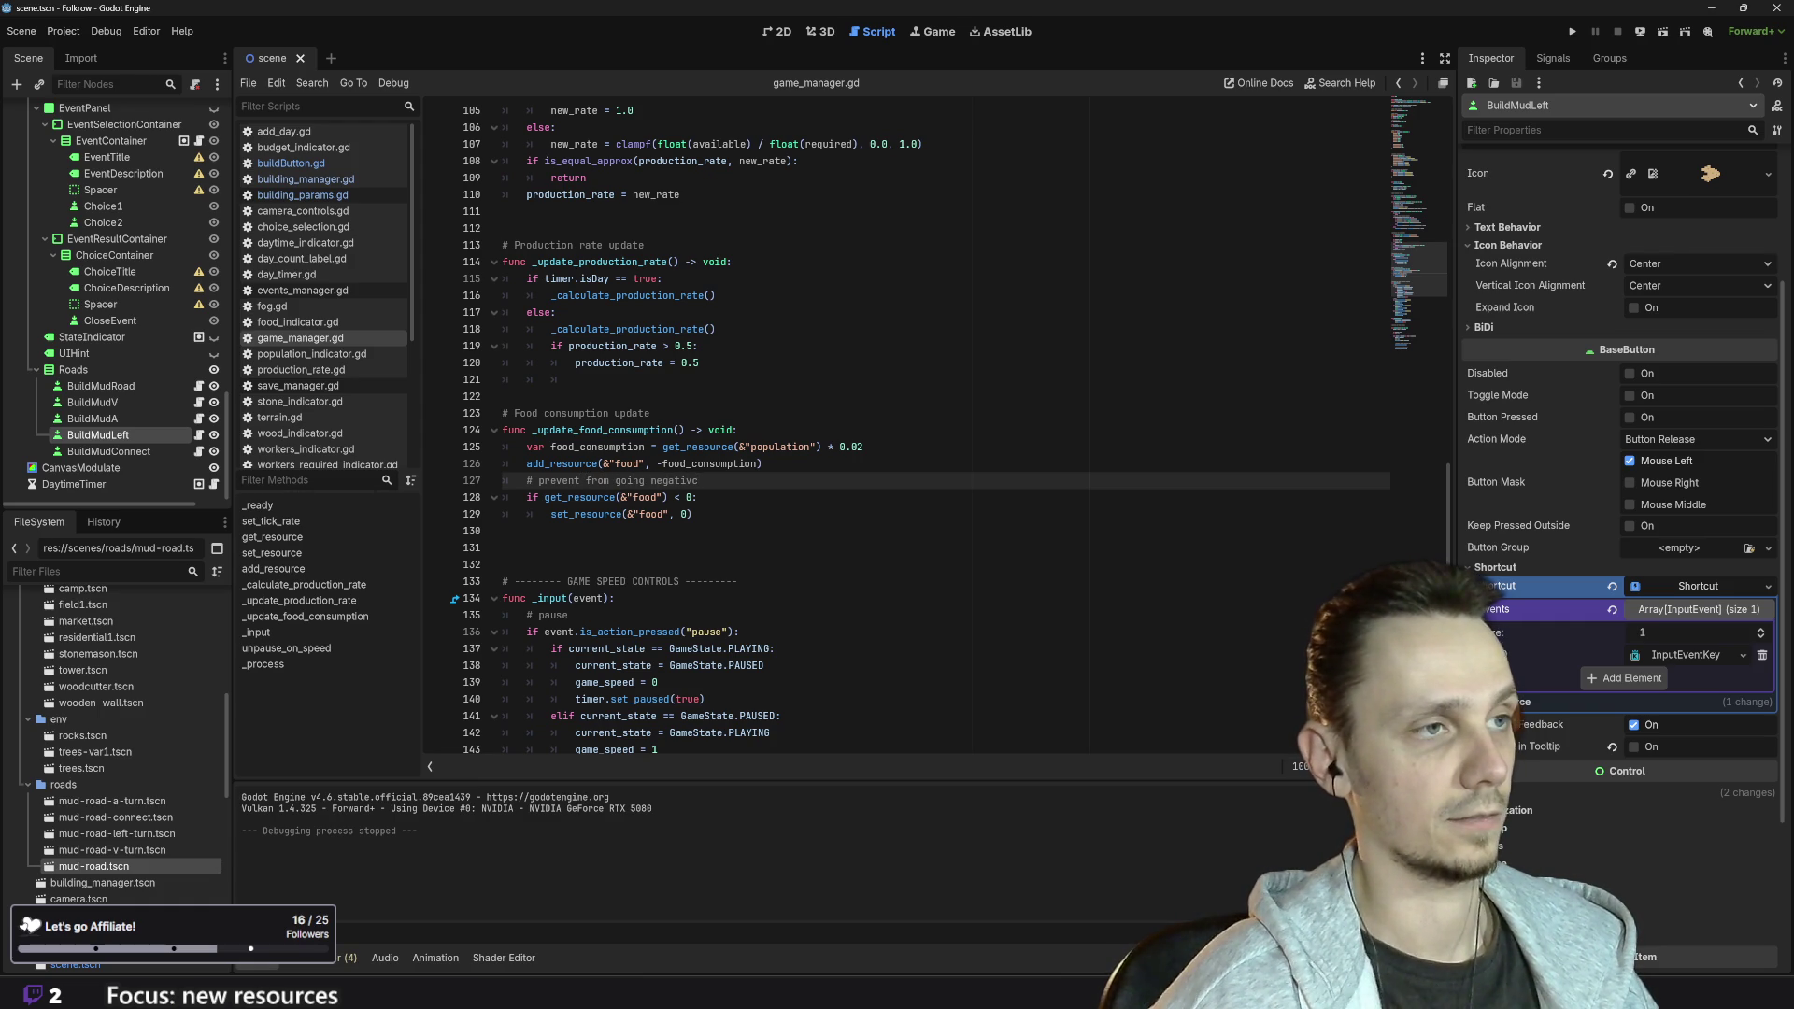
pyautogui.write('e')
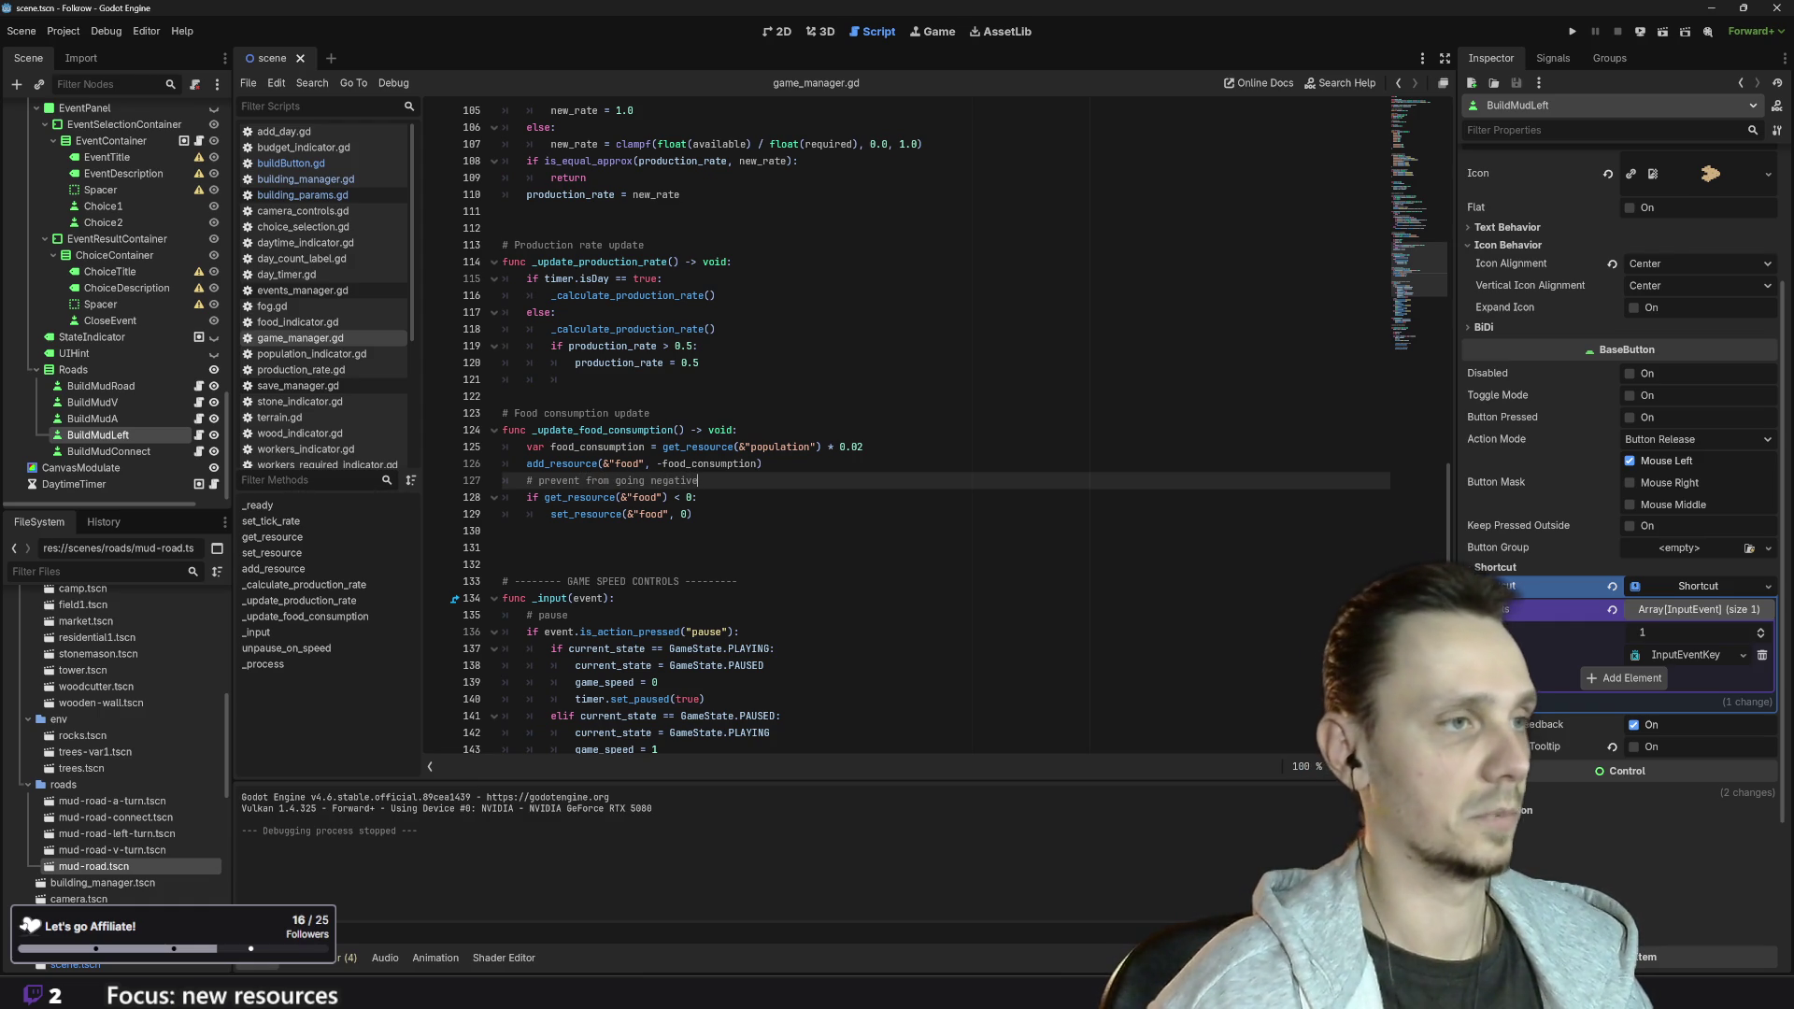
pyautogui.hotkey('ctrl', 's')
pyautogui.moveTo(743, 991)
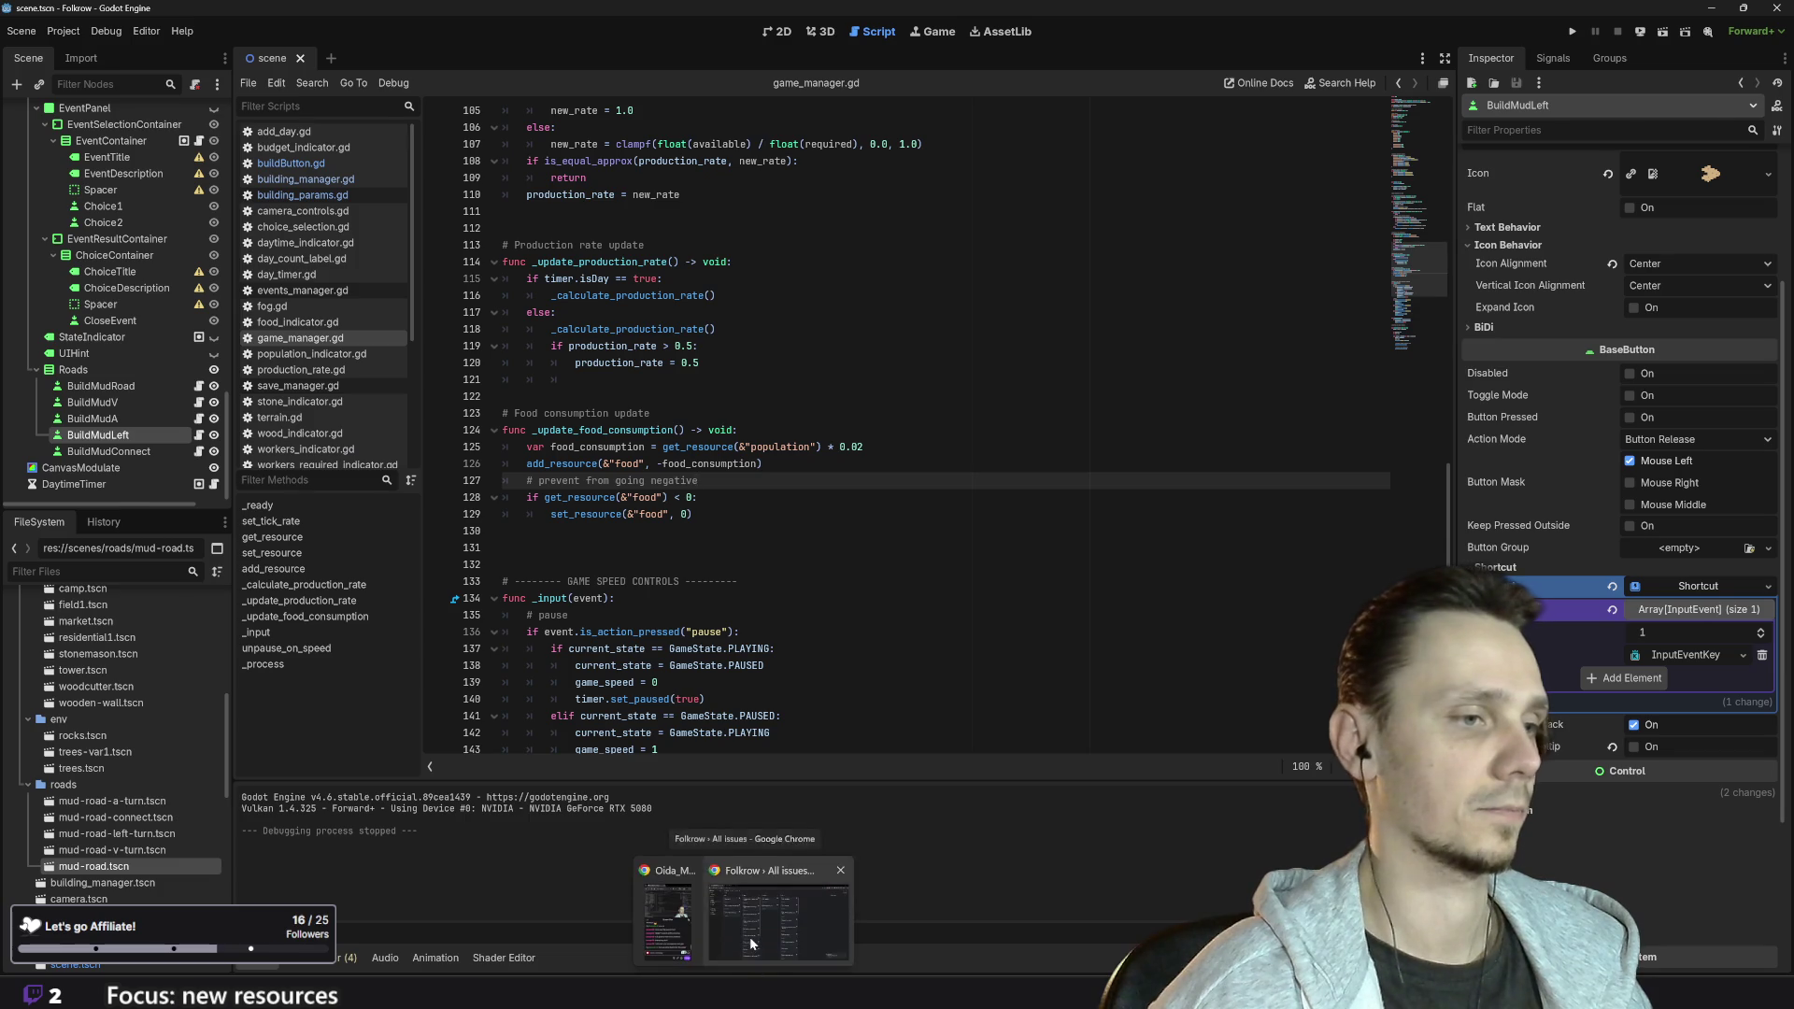
pyautogui.click(749, 936)
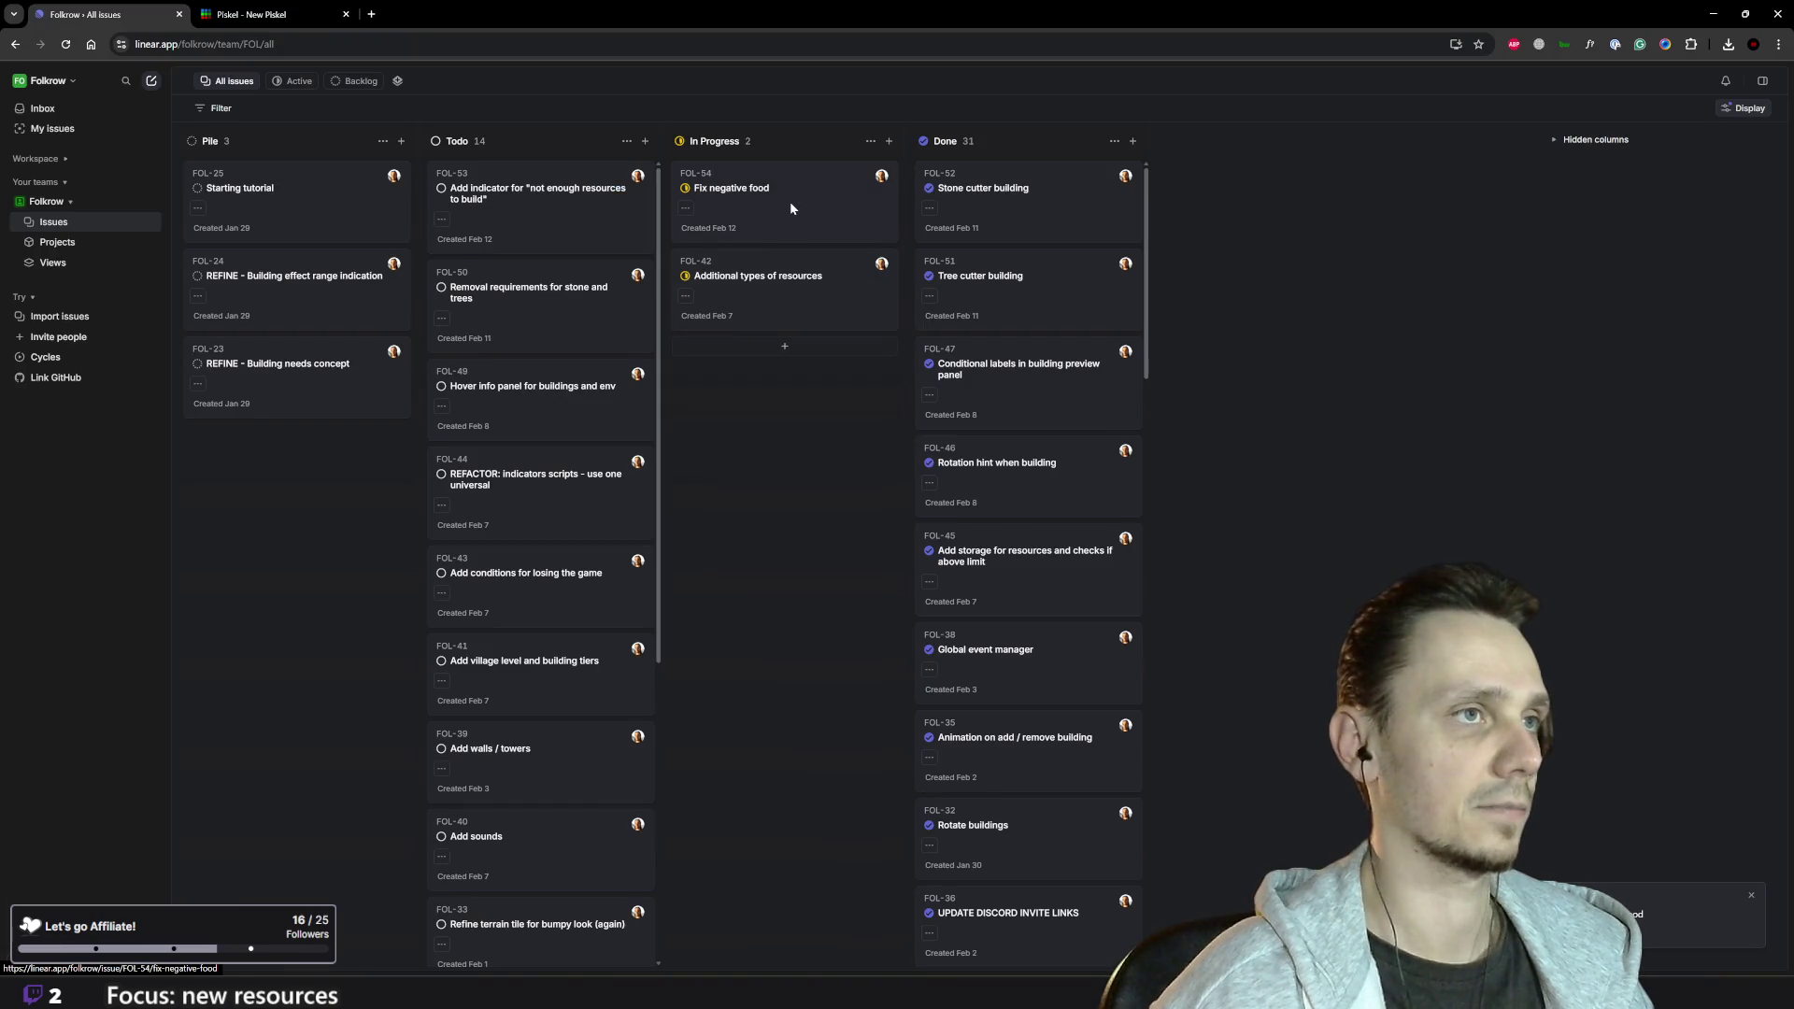
# - Move the FOL-54 'Fix negative food' card to Done and return to Godot
pyautogui.moveTo(789, 200); pyautogui.dragTo(1035, 262)
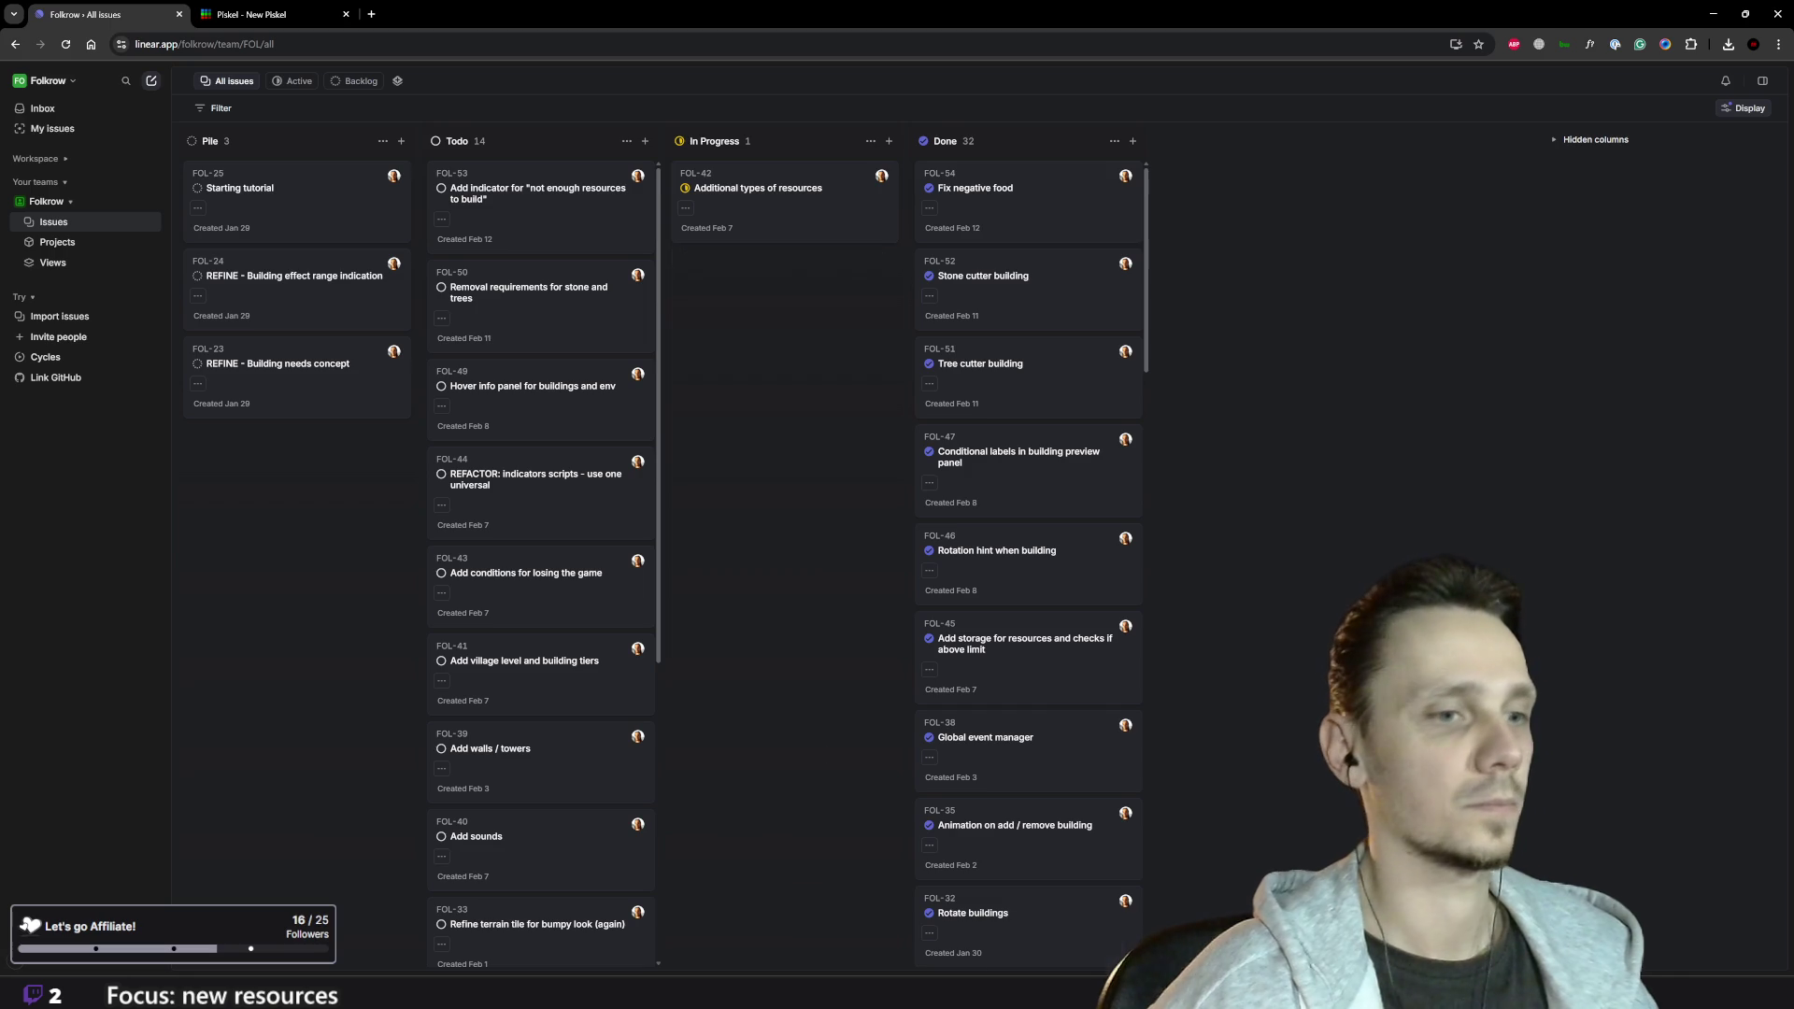
pyautogui.moveTo(1112, 995)
pyautogui.click(1111, 944)
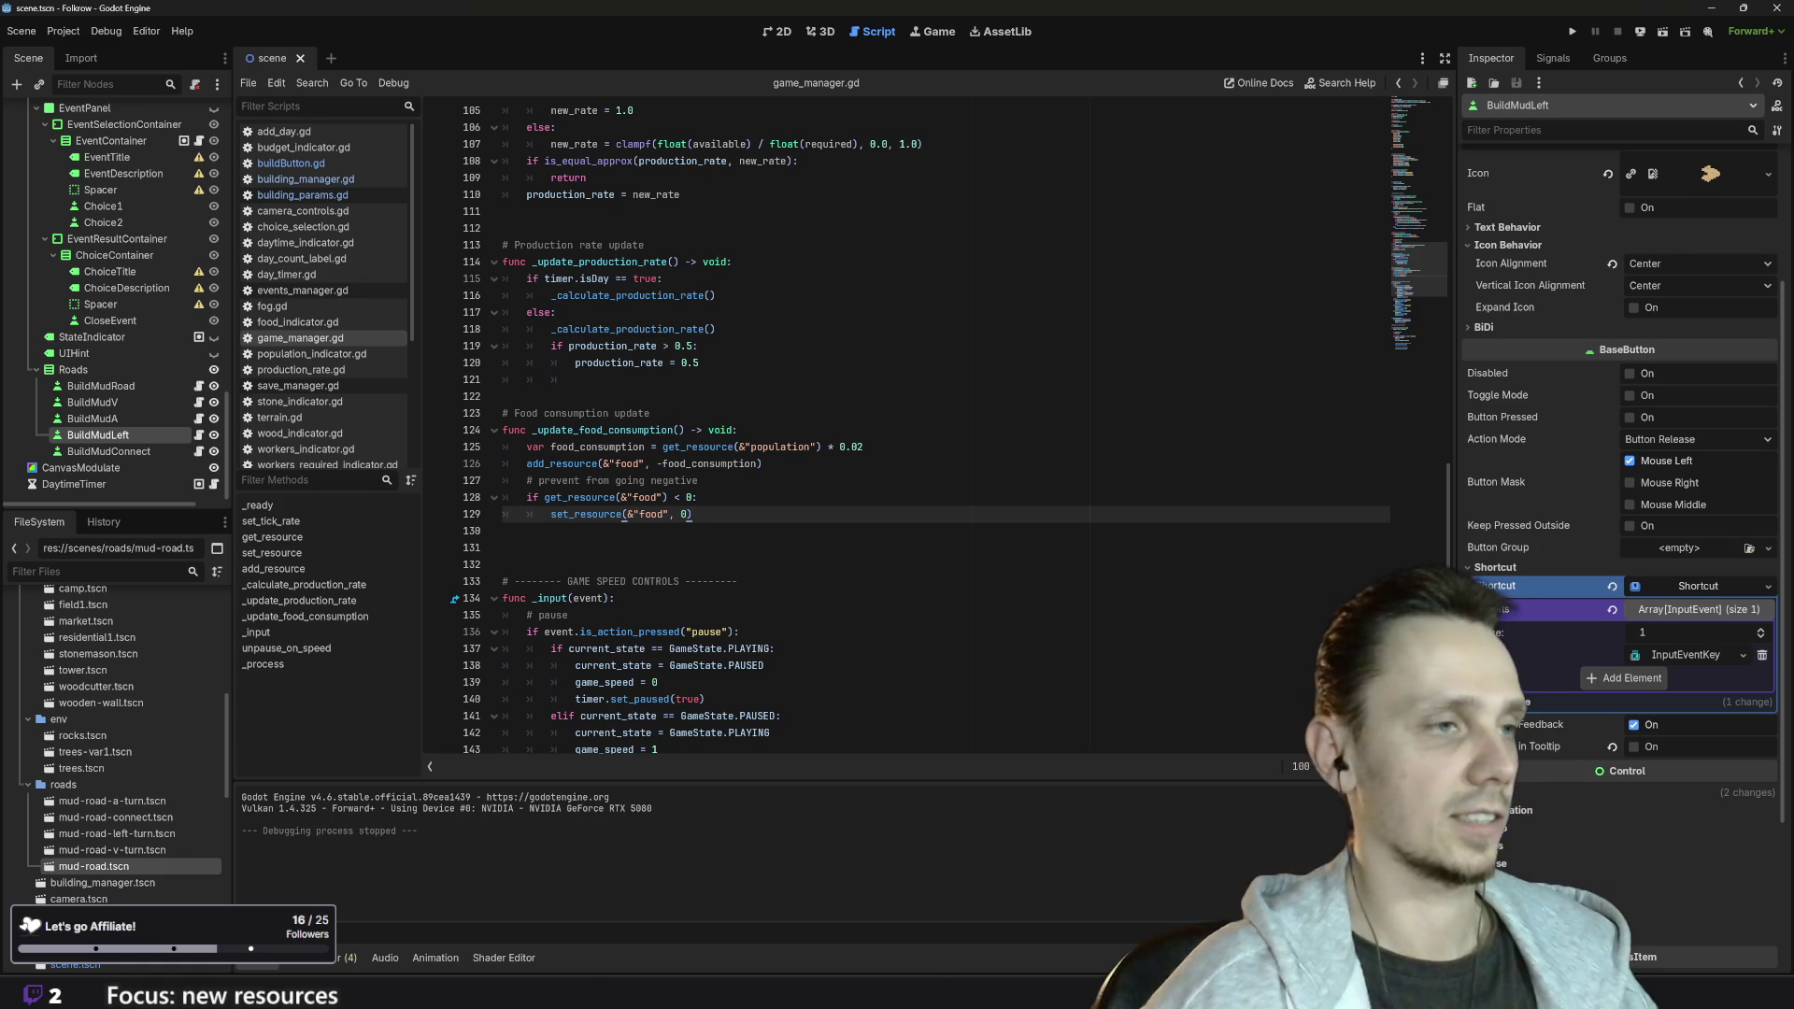
pyautogui.scroll(-4, 935, 430)
pyautogui.scroll(-5, 935, 430)
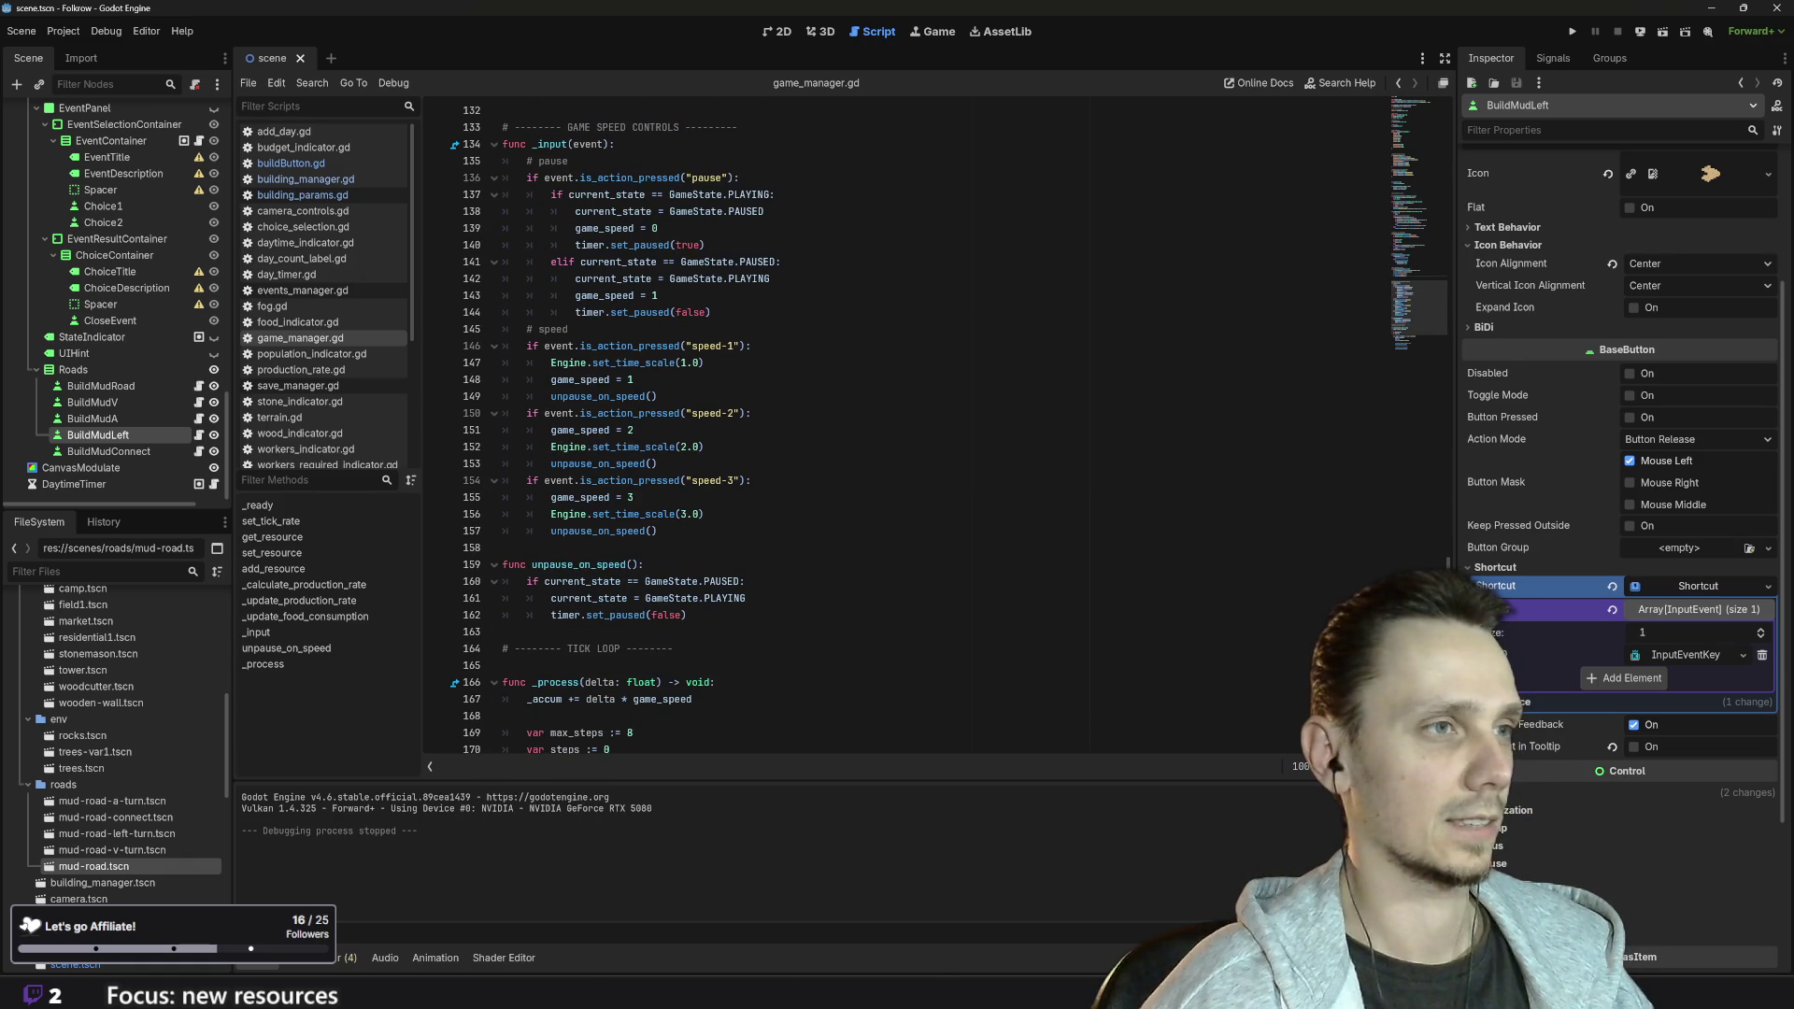
pyautogui.scroll(5, 934, 430)
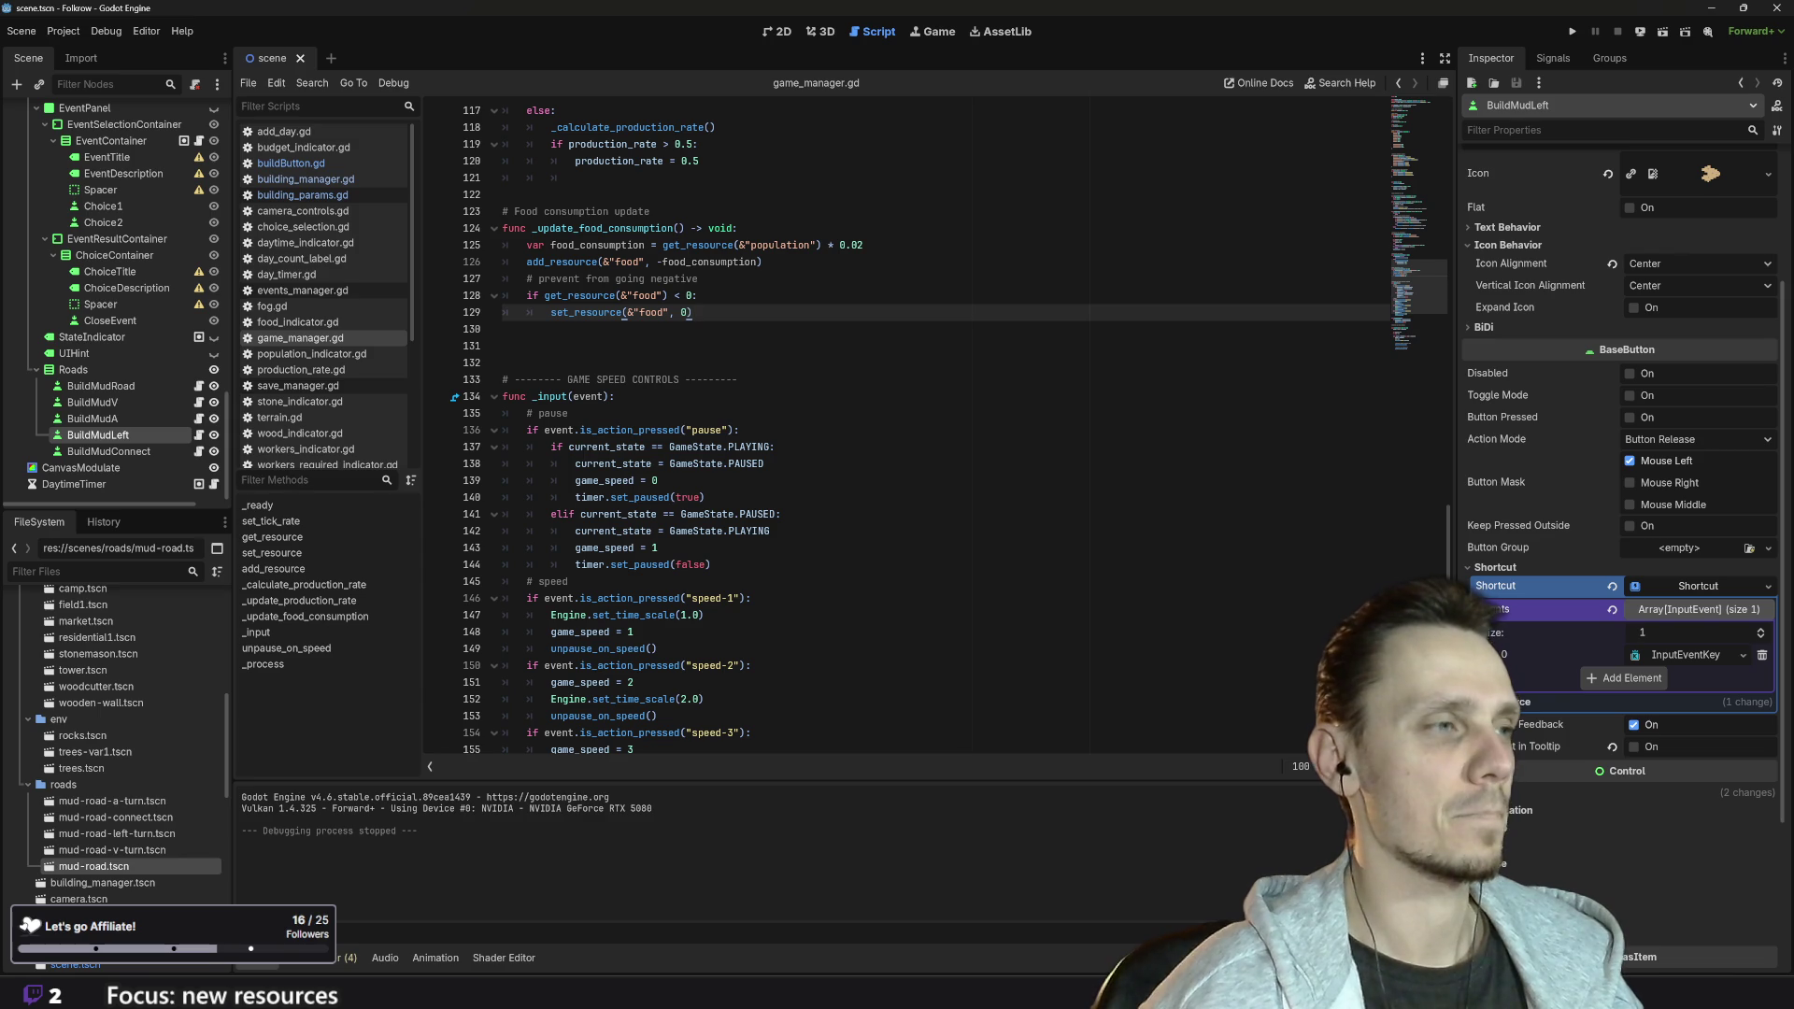
pyautogui.scroll(-5, 935, 429)
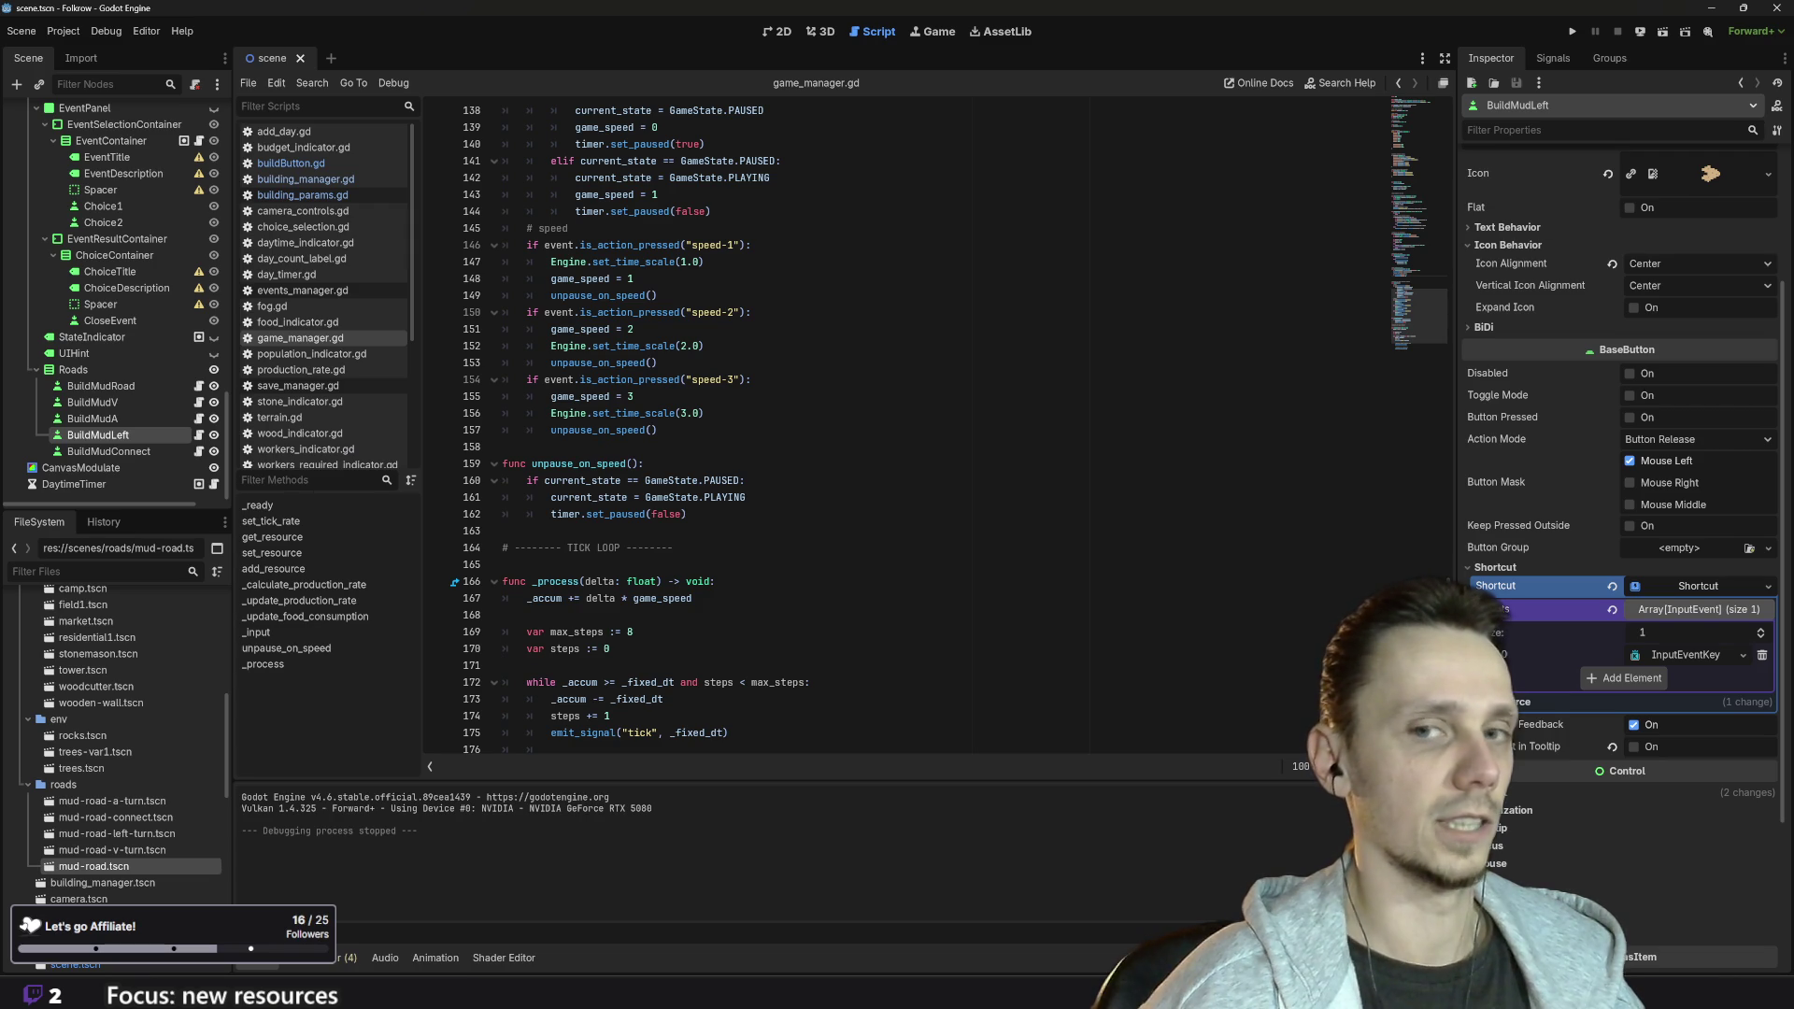
pyautogui.scroll(10, 934, 421)
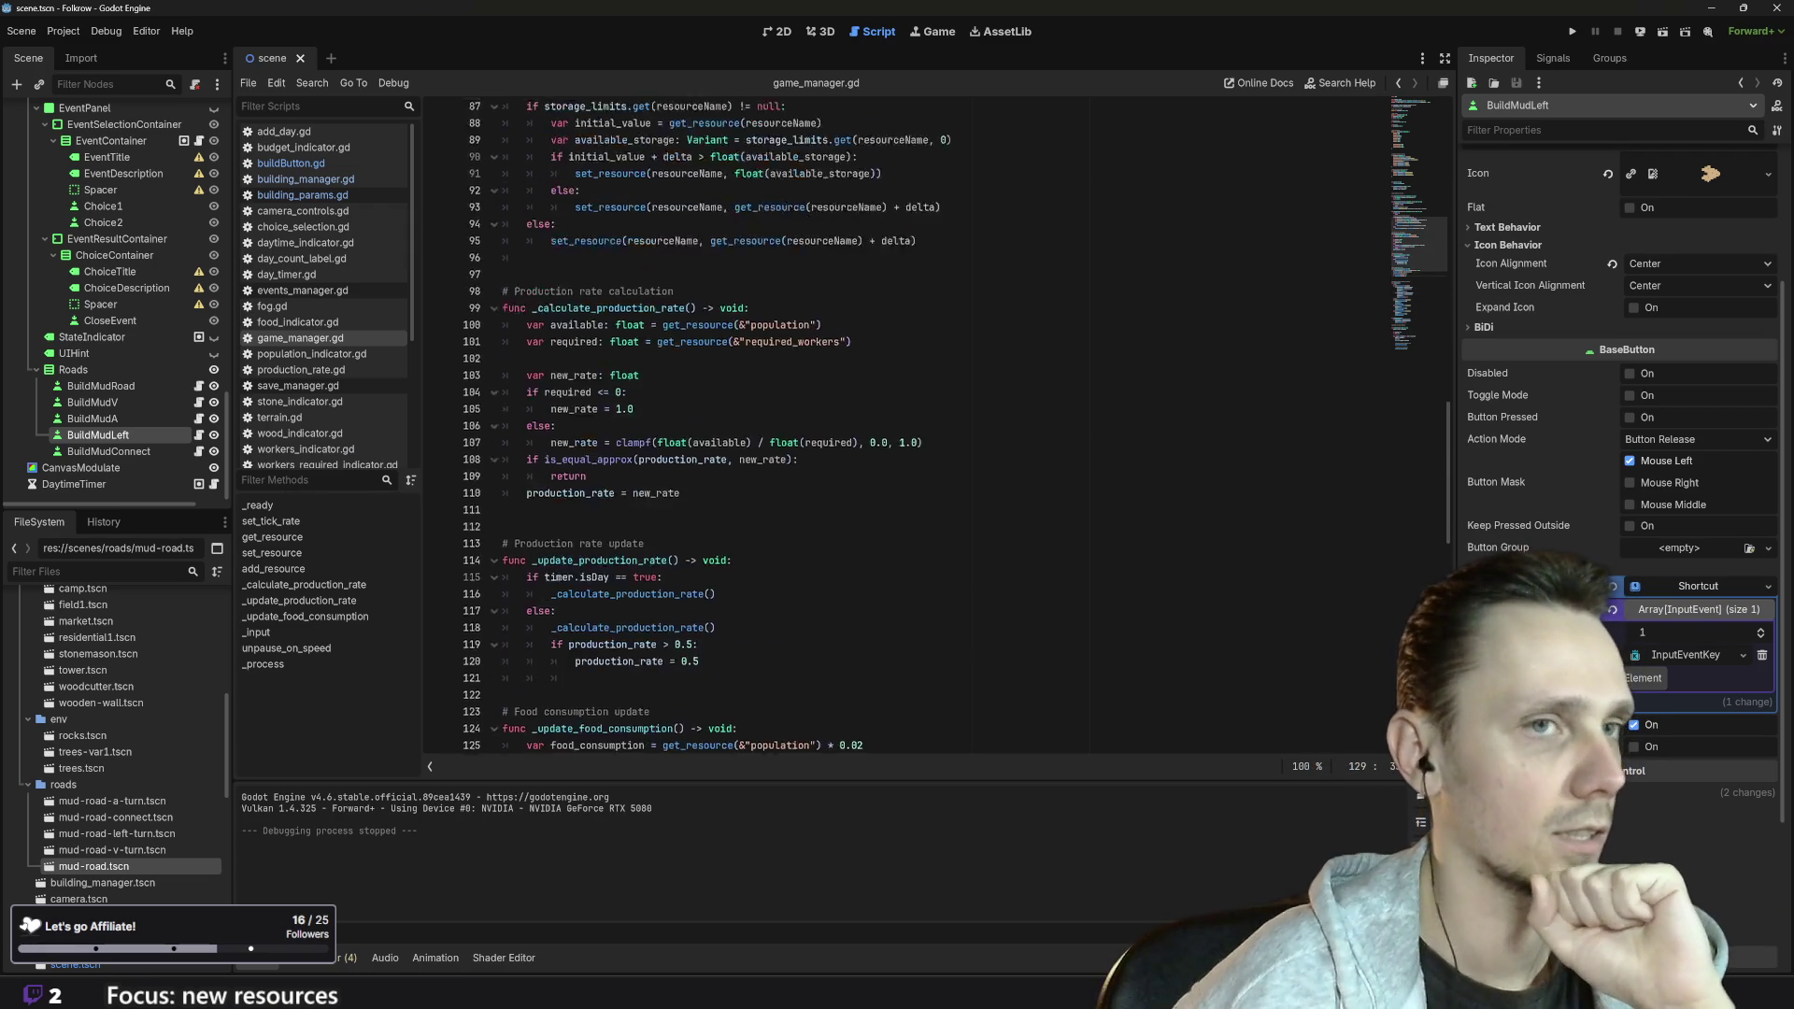
pyautogui.scroll(17, 934, 420)
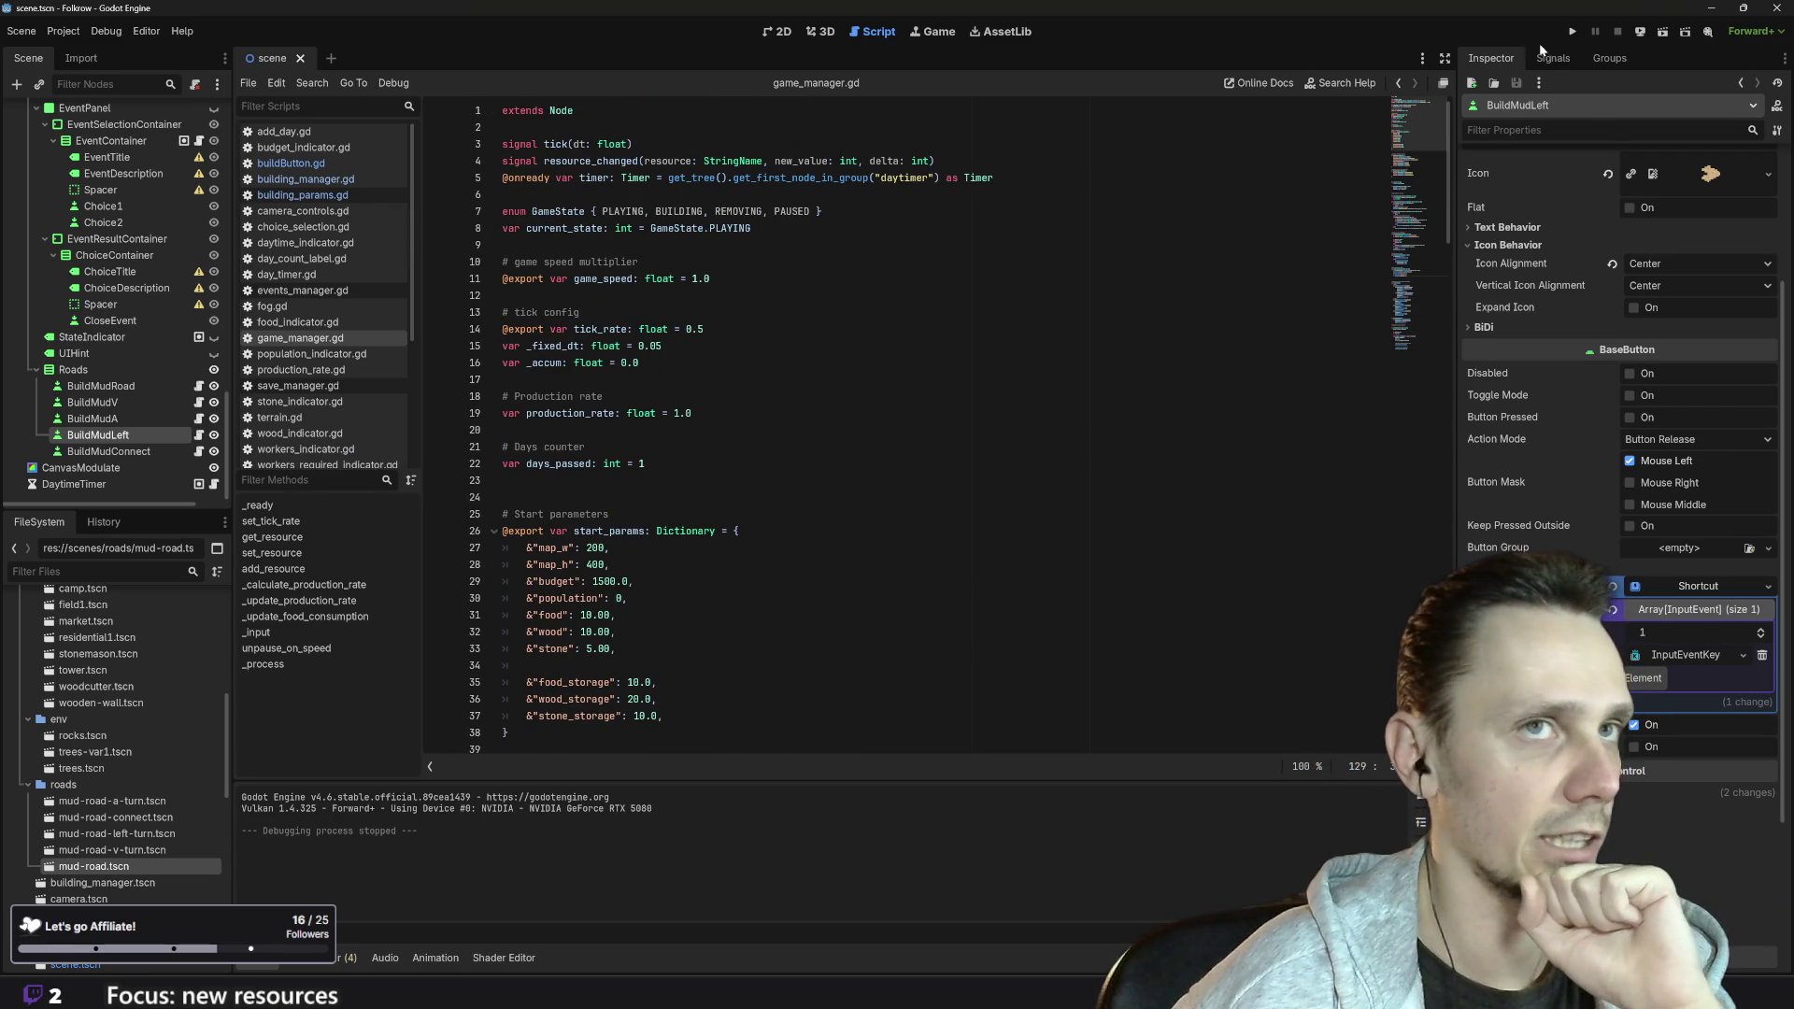
# - Run the village game project so it starts on day 1 with 1499.10 money
pyautogui.click(1573, 31)
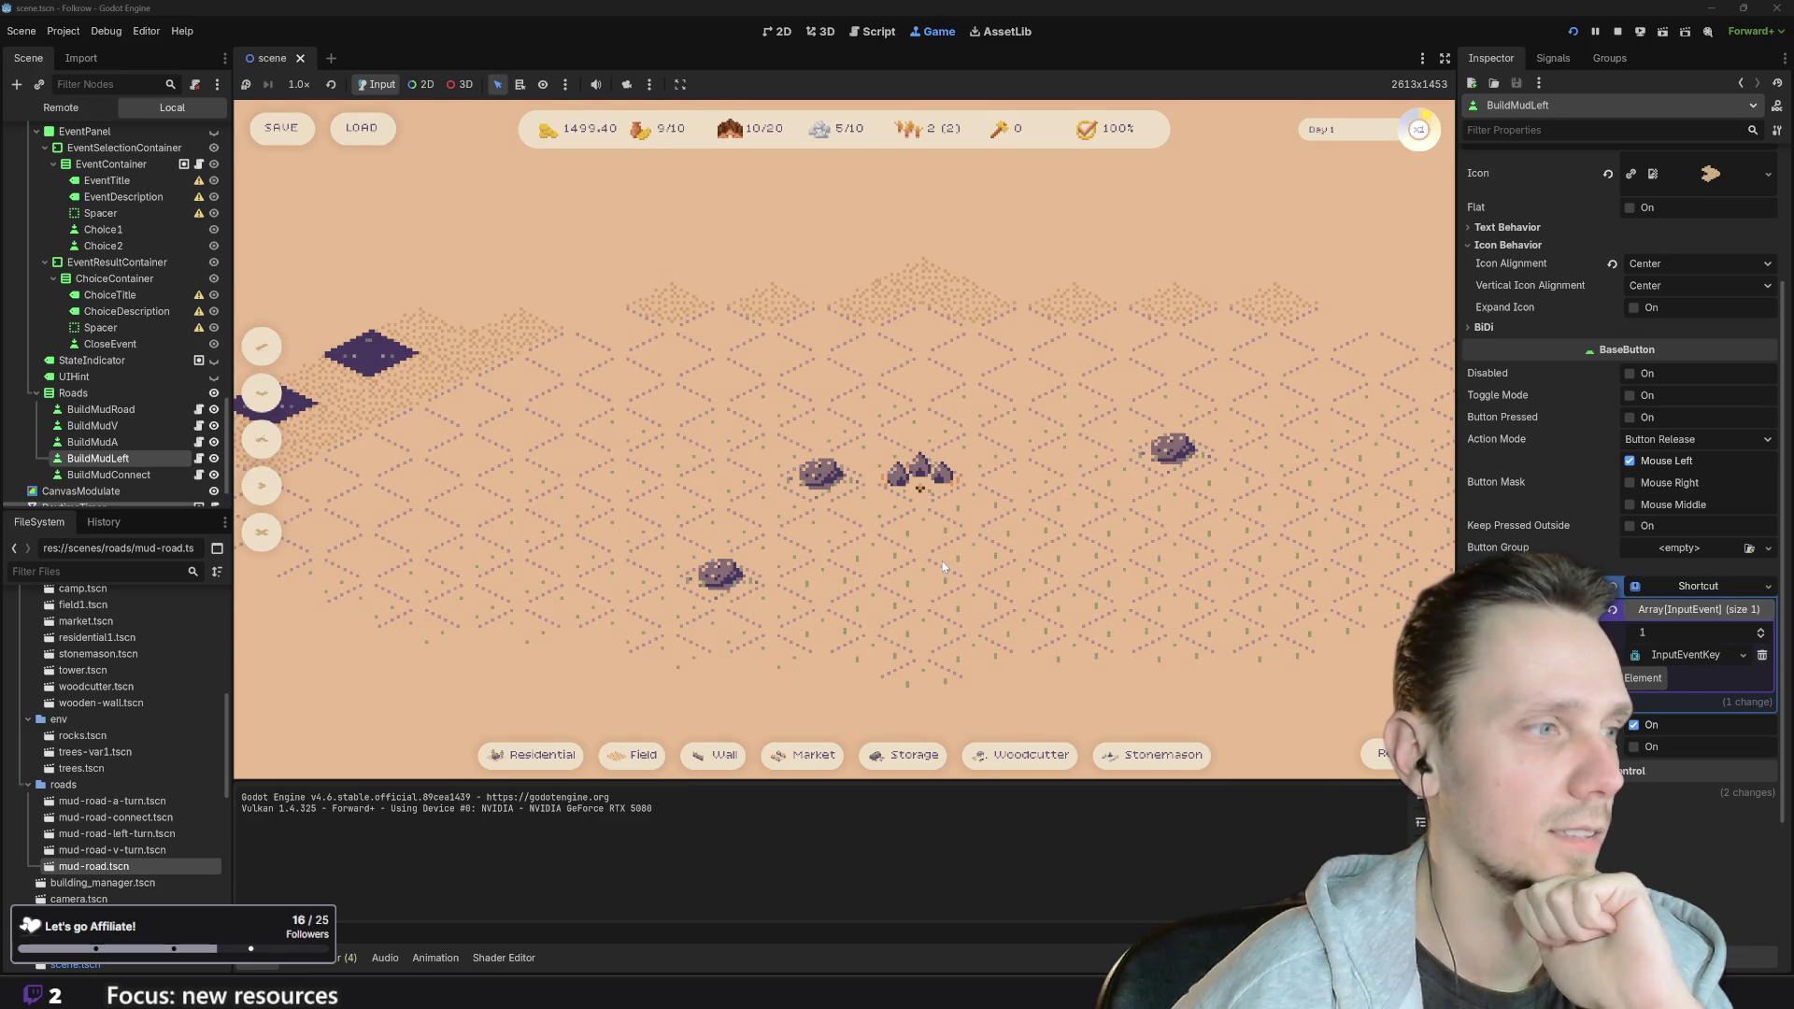
pyautogui.scroll(-2, 940, 558)
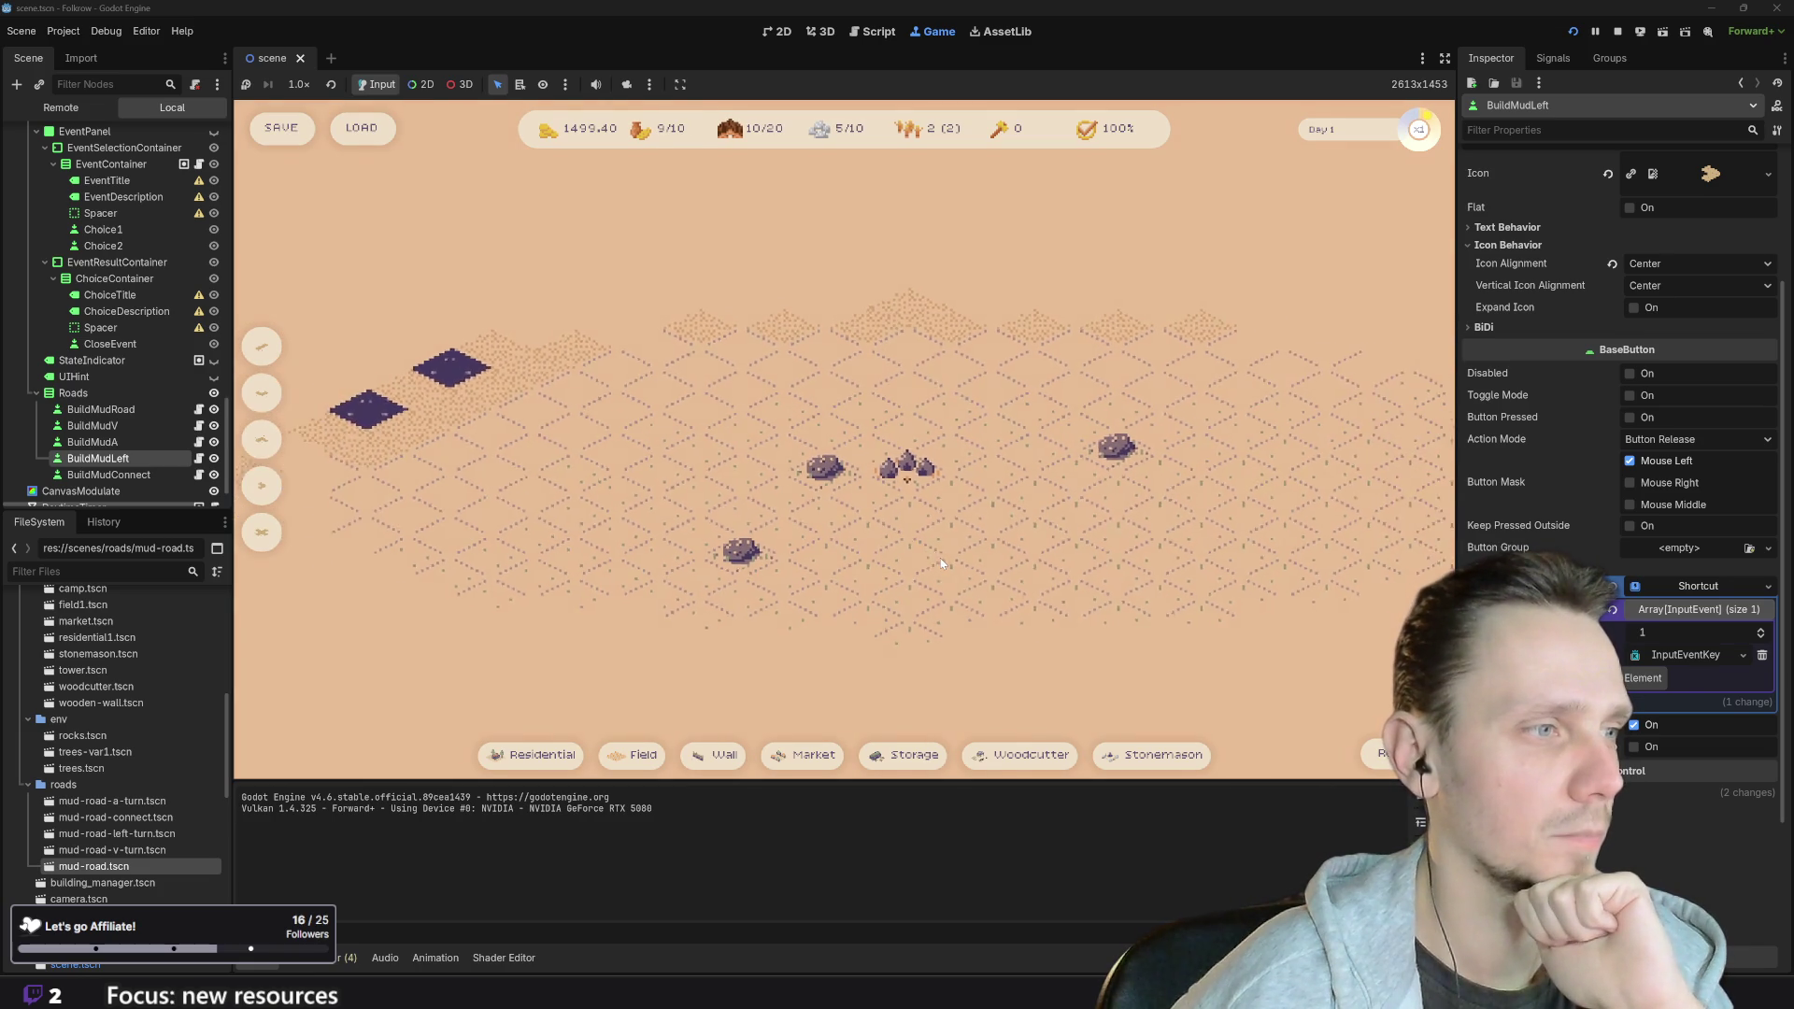
# - Load the saved village and read the hints on the money, food and population counters
pyautogui.click(379, 137)
pyautogui.scroll(2, 911, 591)
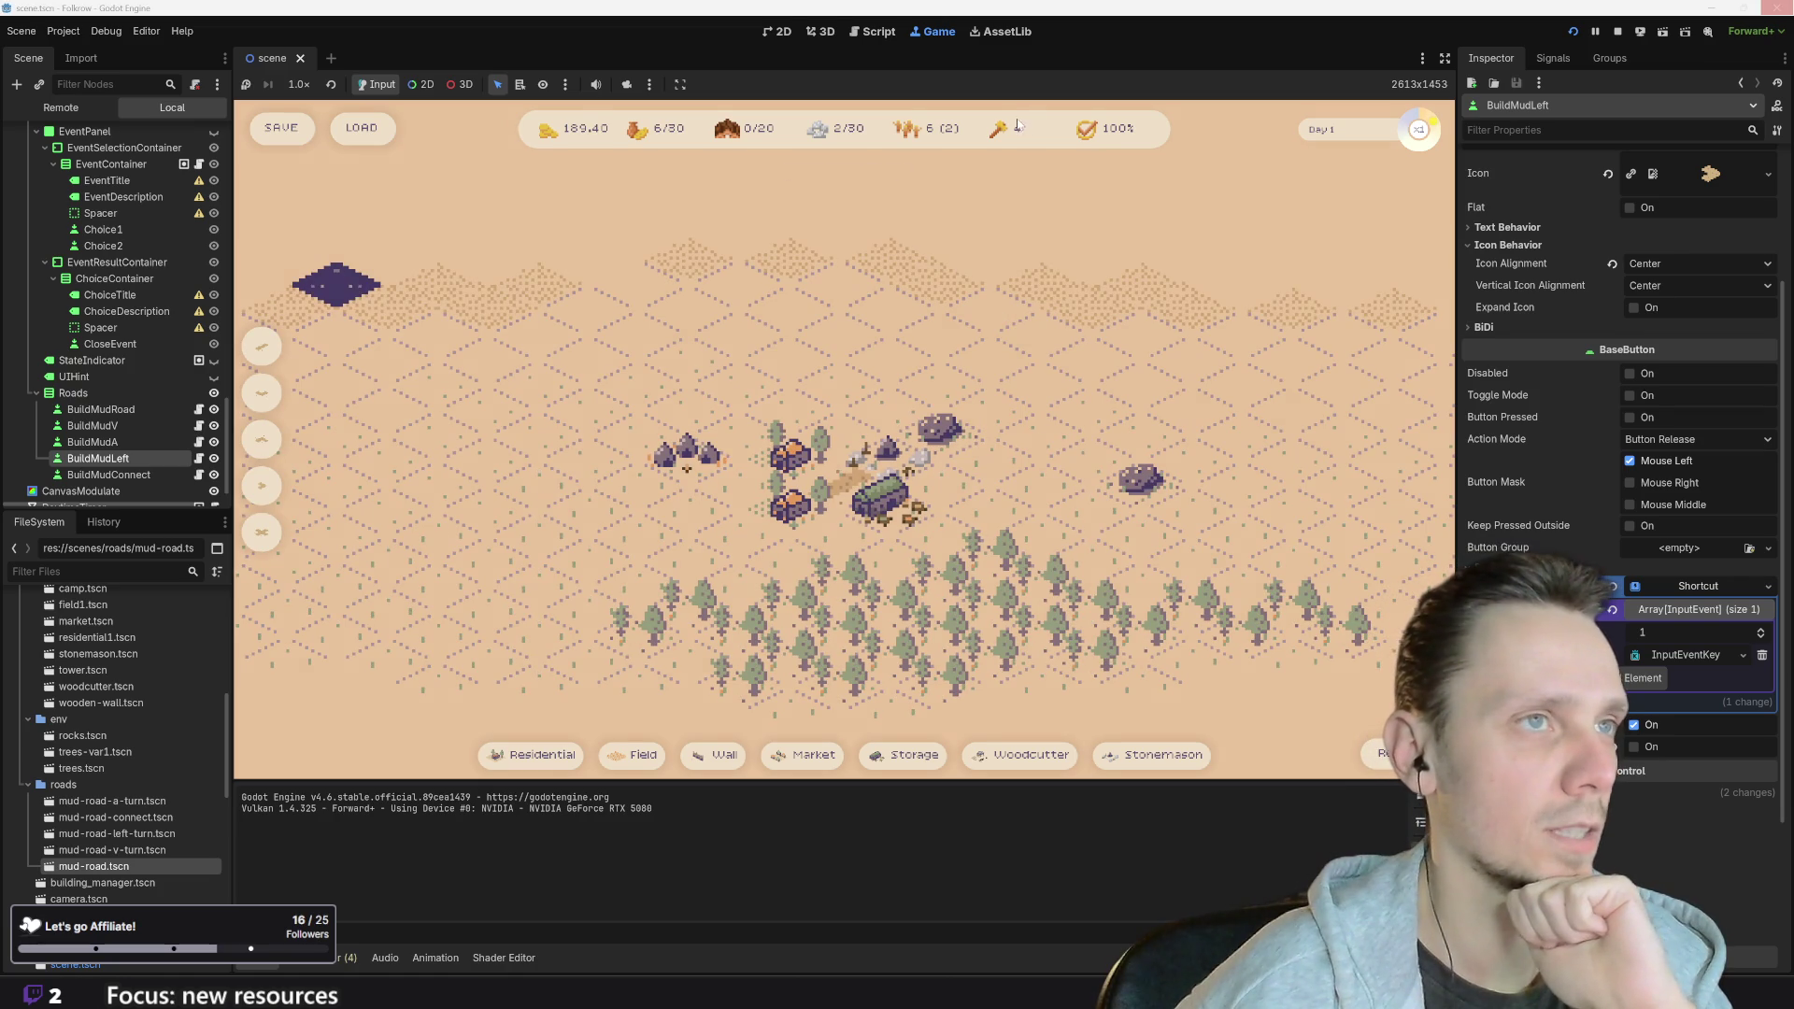
pyautogui.moveTo(1020, 130)
pyautogui.moveTo(1121, 128)
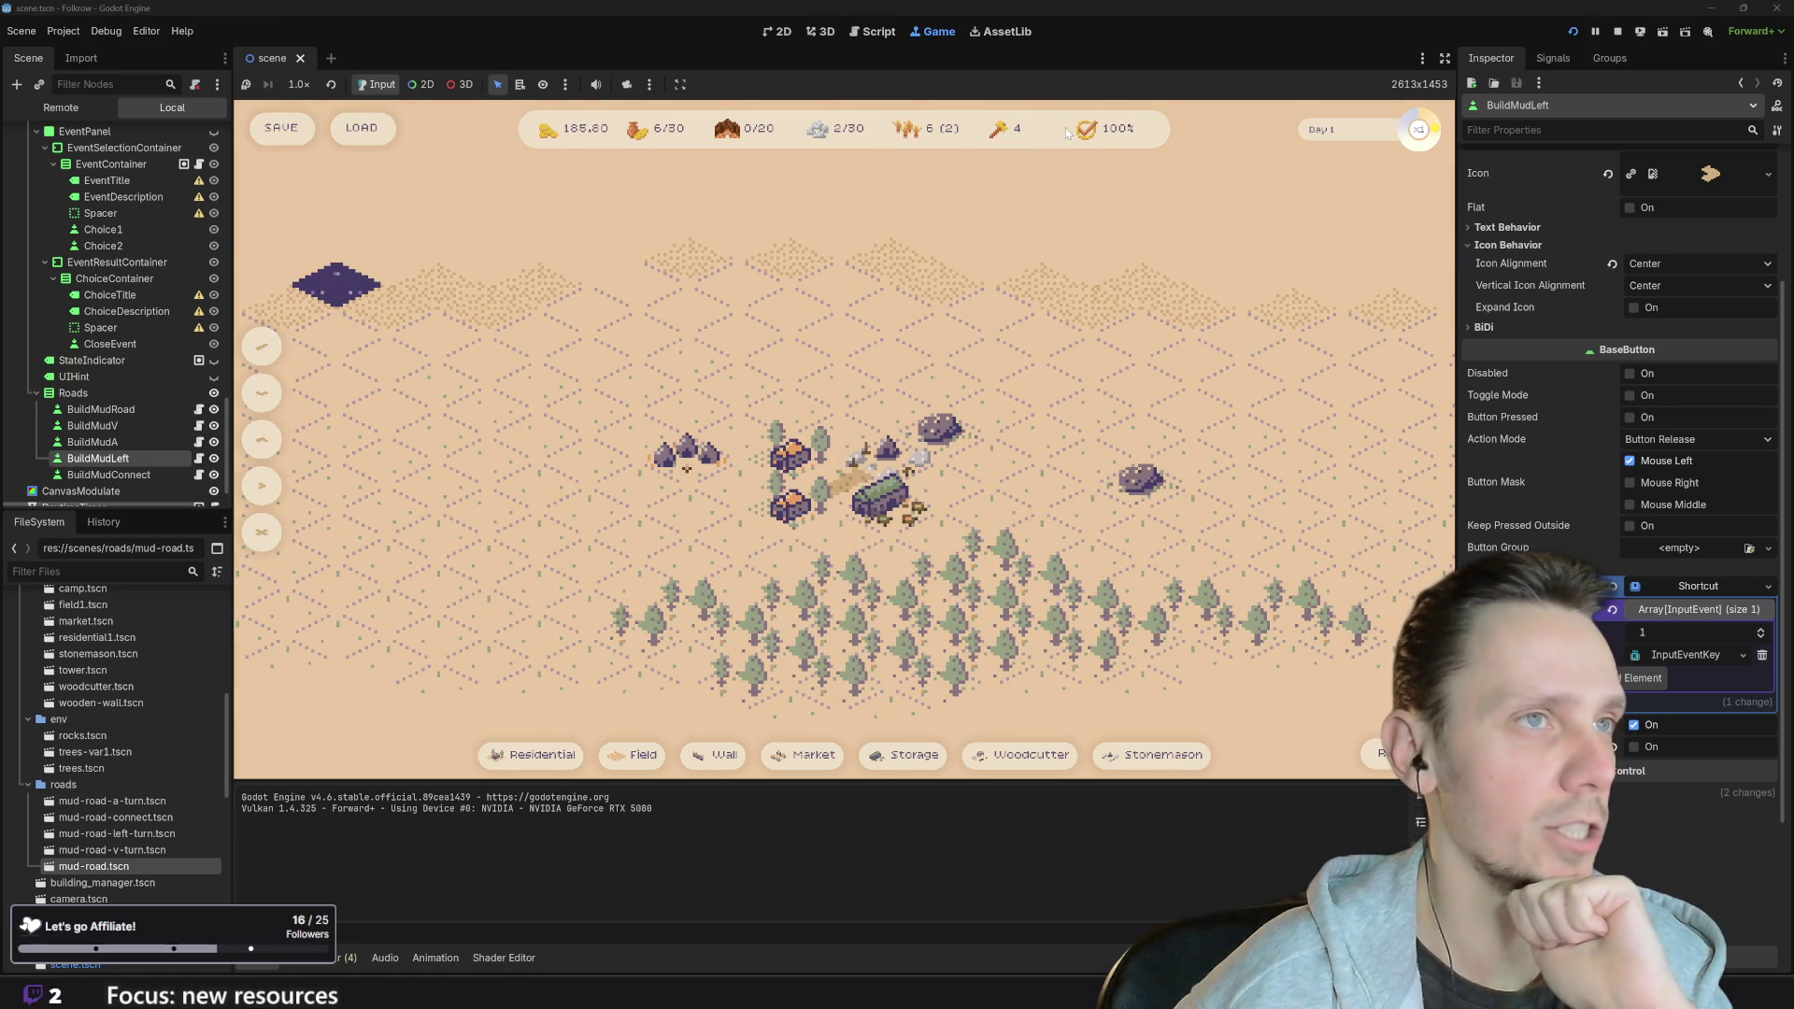
pyautogui.moveTo(869, 136)
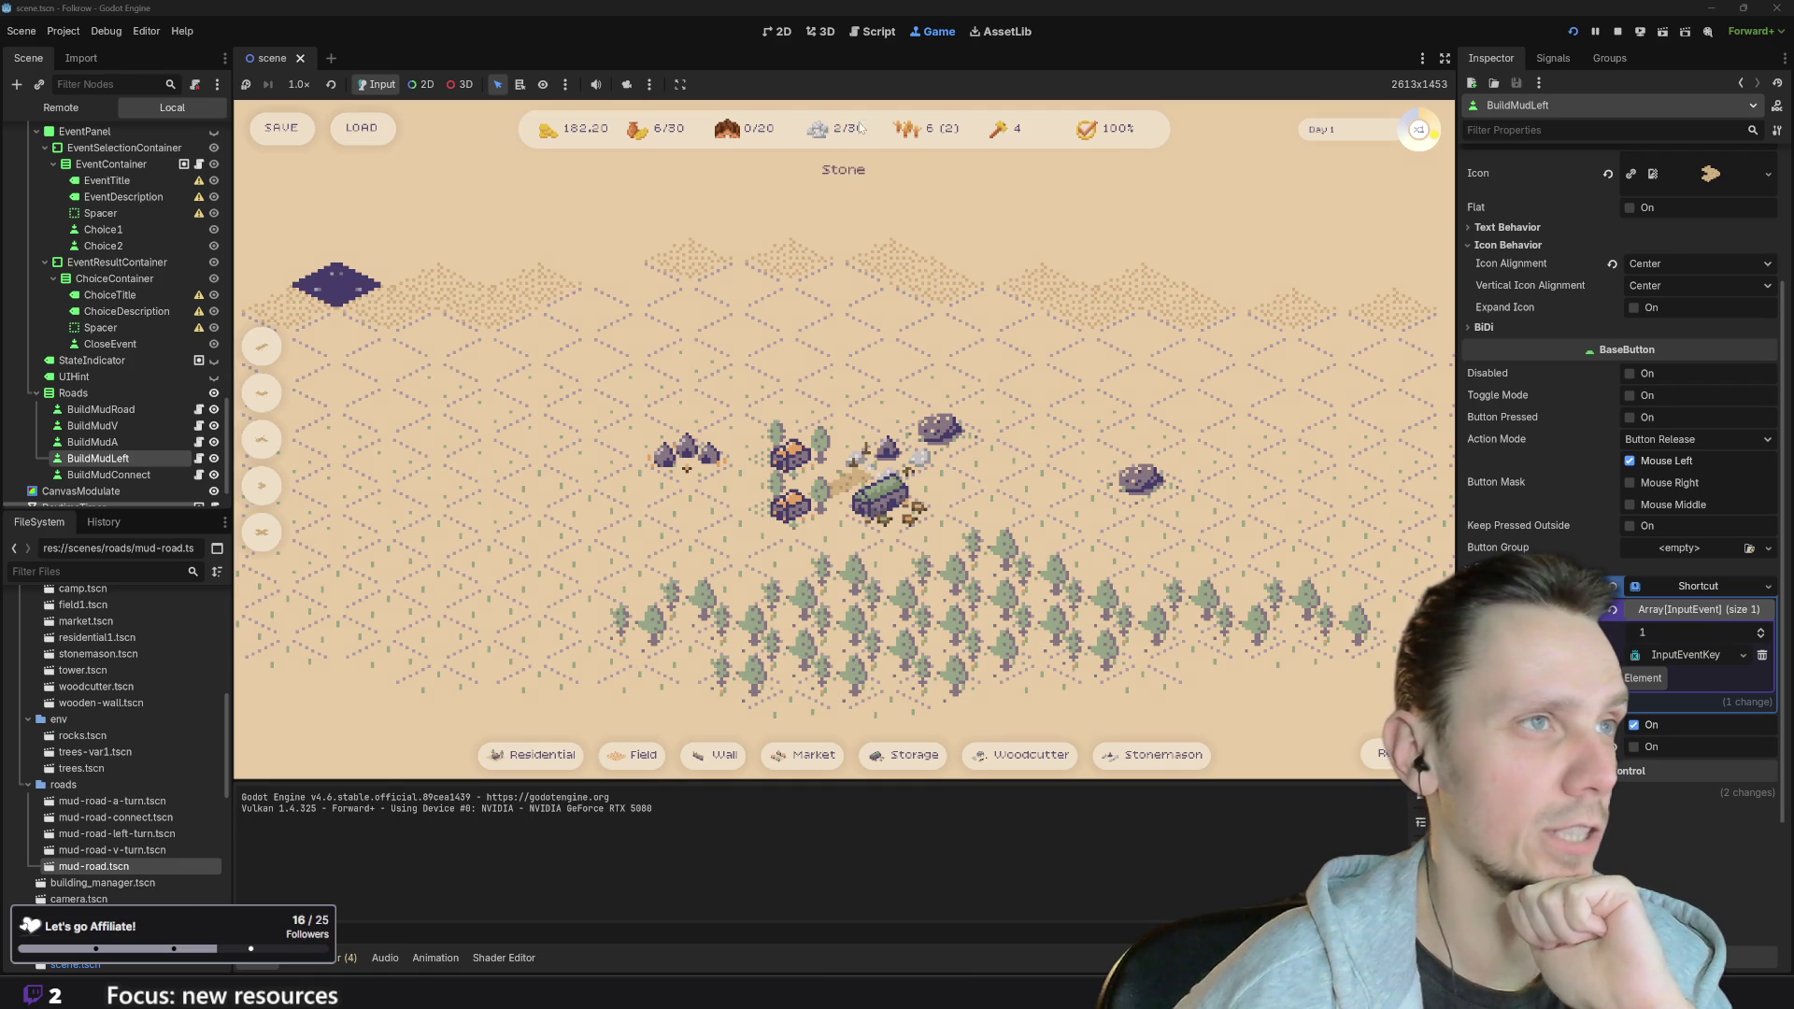
pyautogui.moveTo(948, 131)
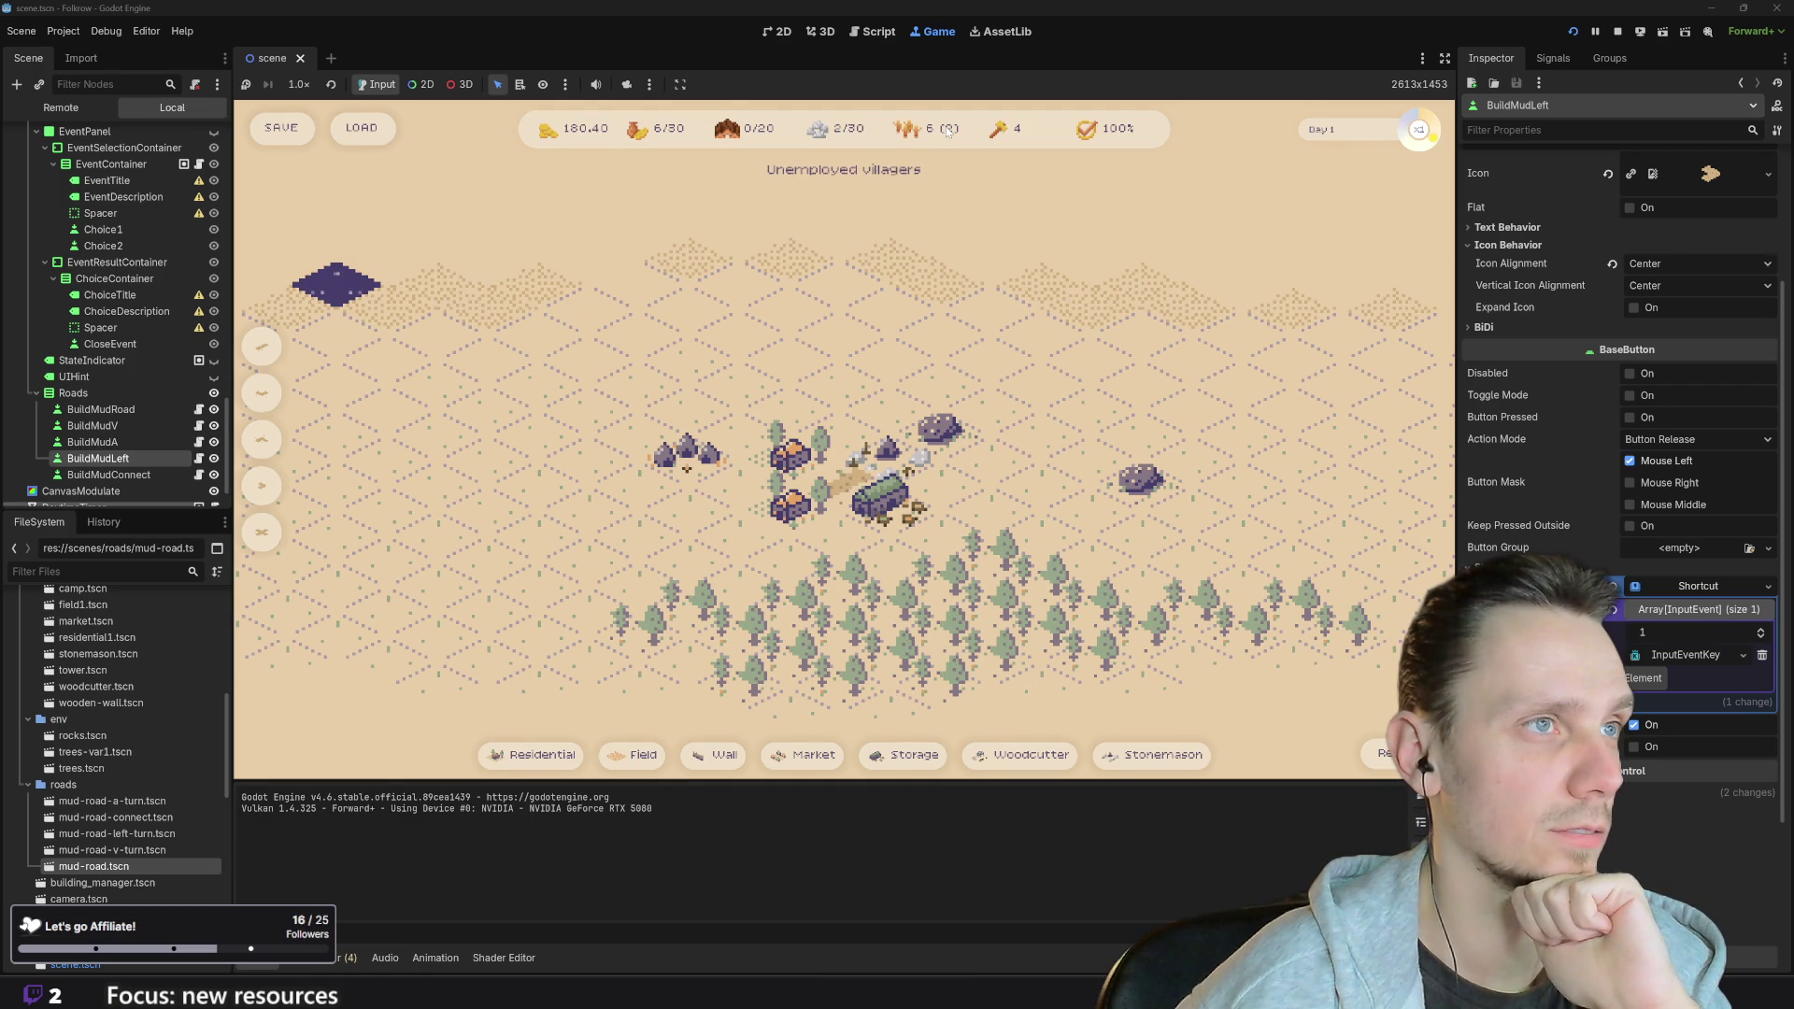
pyautogui.moveTo(758, 133)
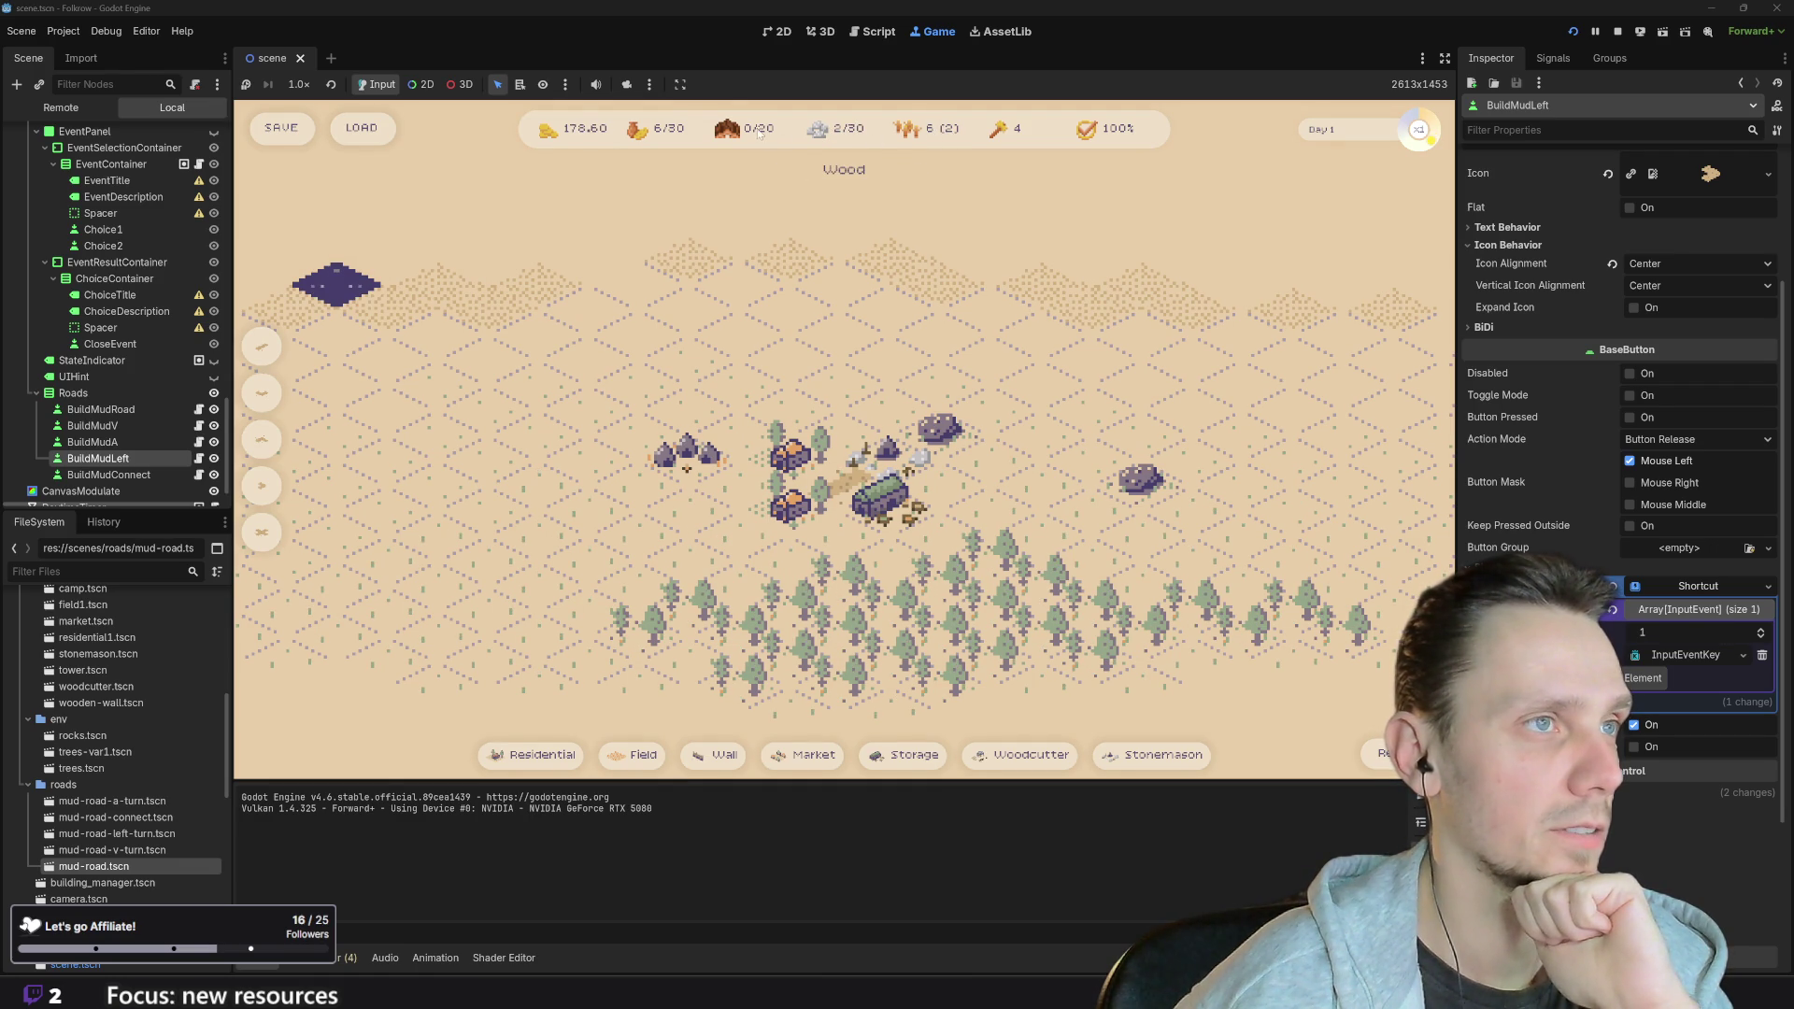
pyautogui.moveTo(670, 134)
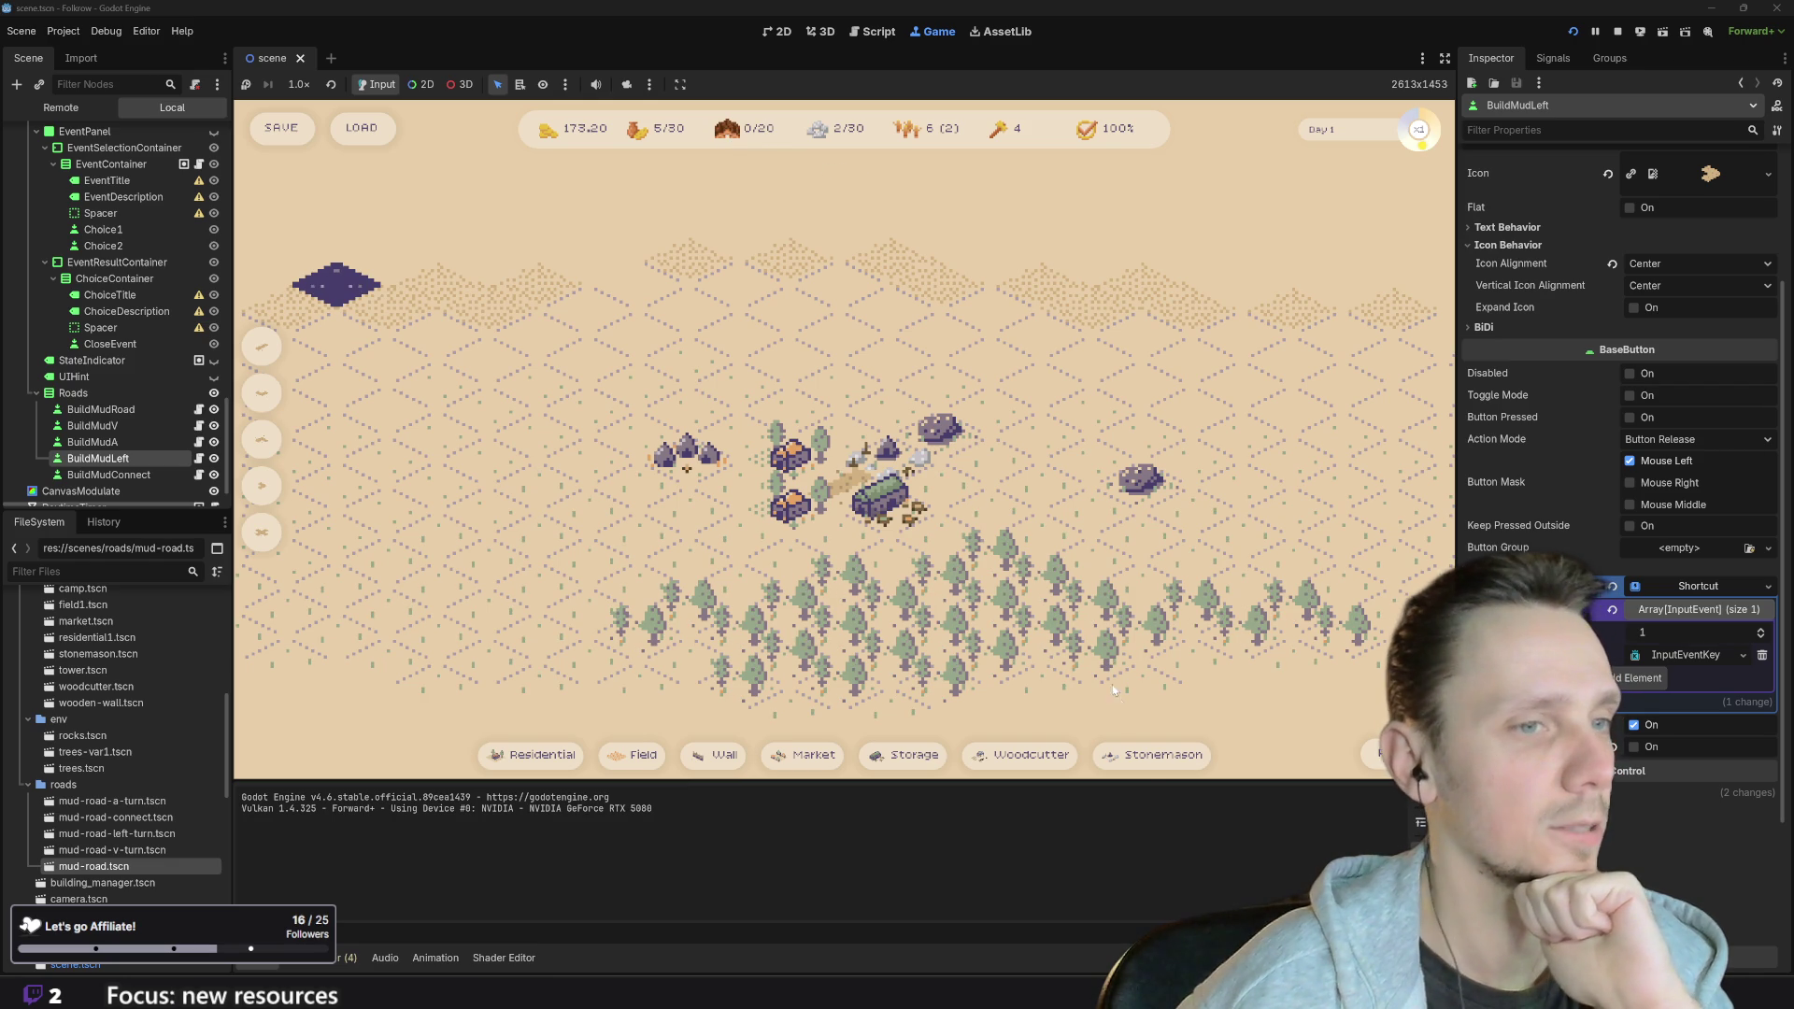
pyautogui.moveTo(1145, 770)
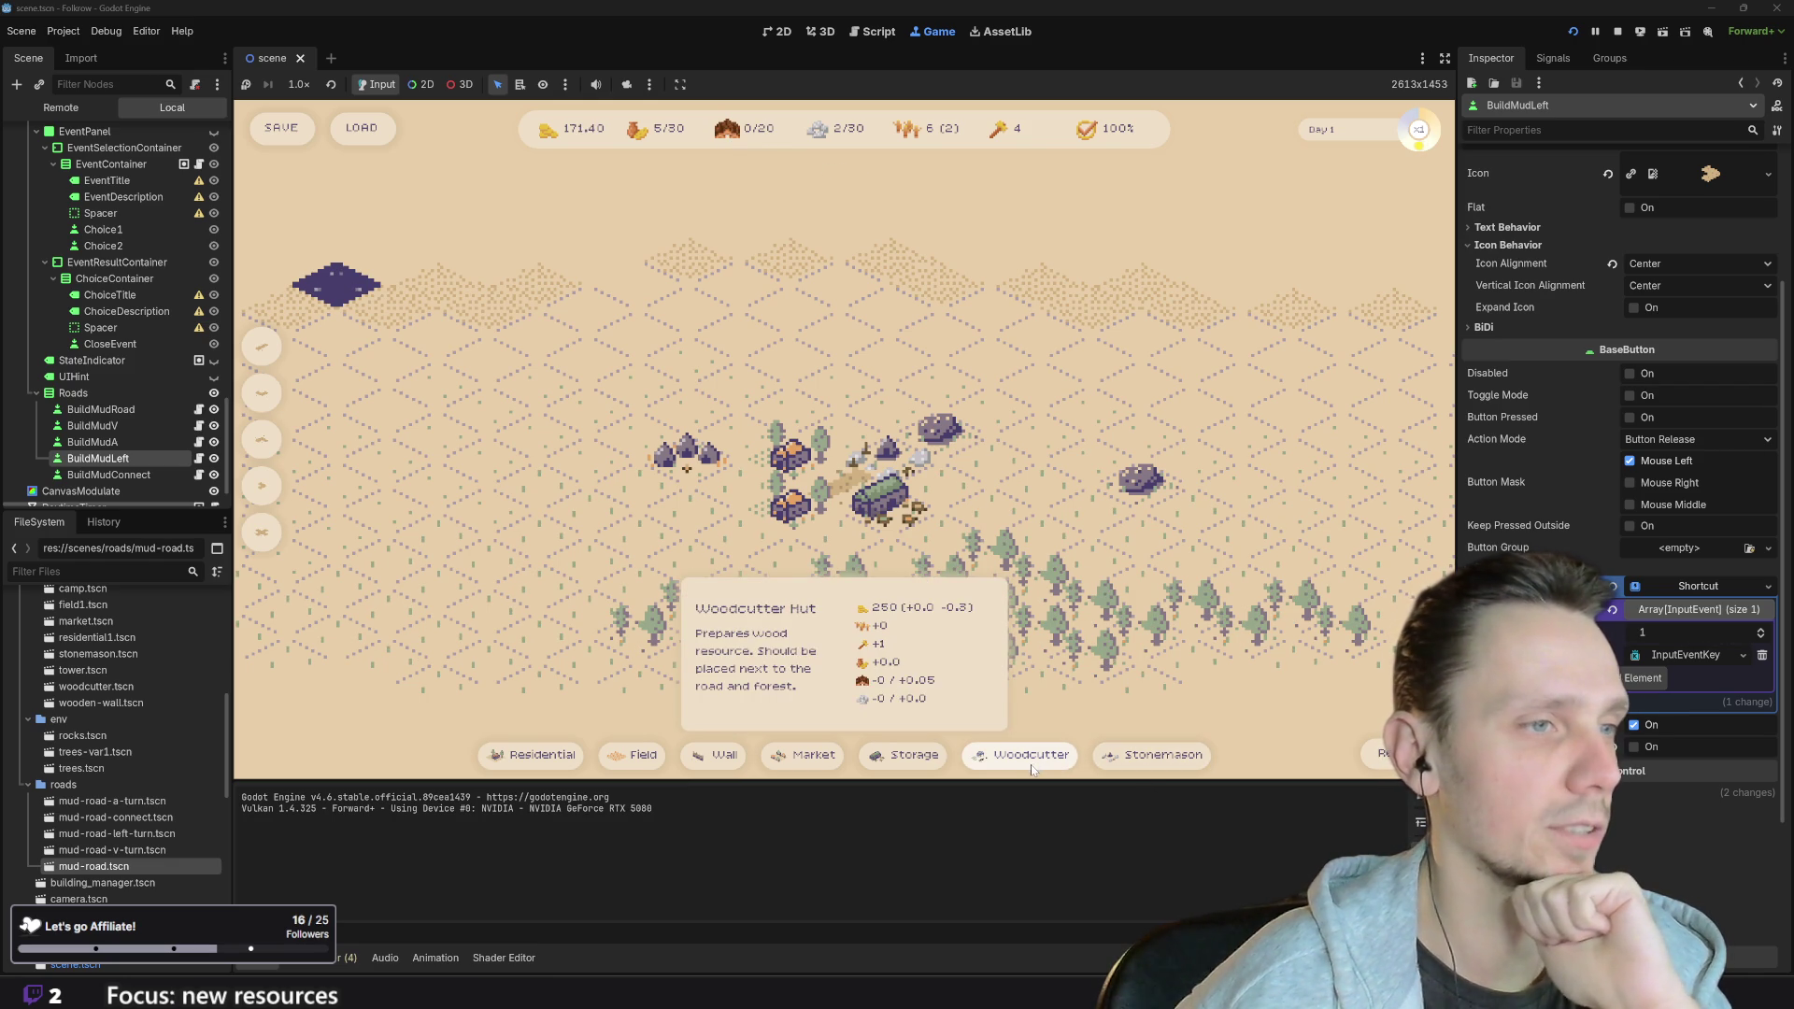
pyautogui.moveTo(931, 767)
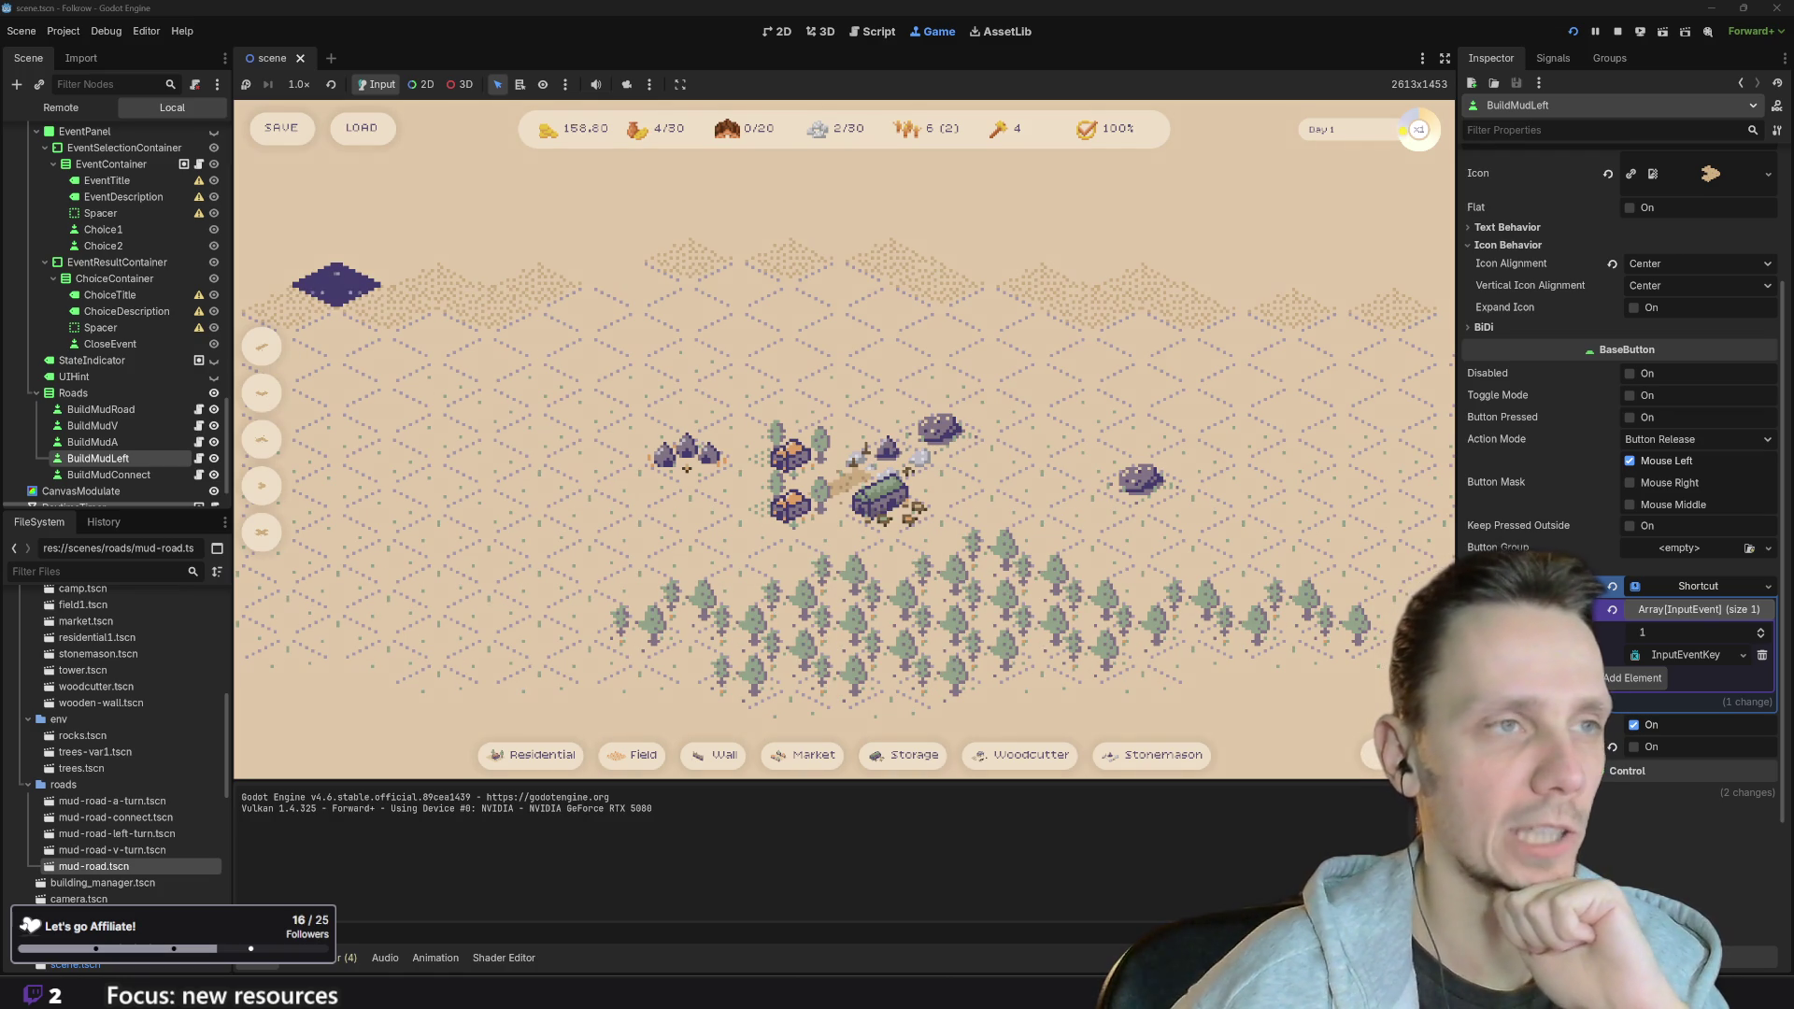
pyautogui.moveTo(689, 469); pyautogui.dragTo(783, 544)
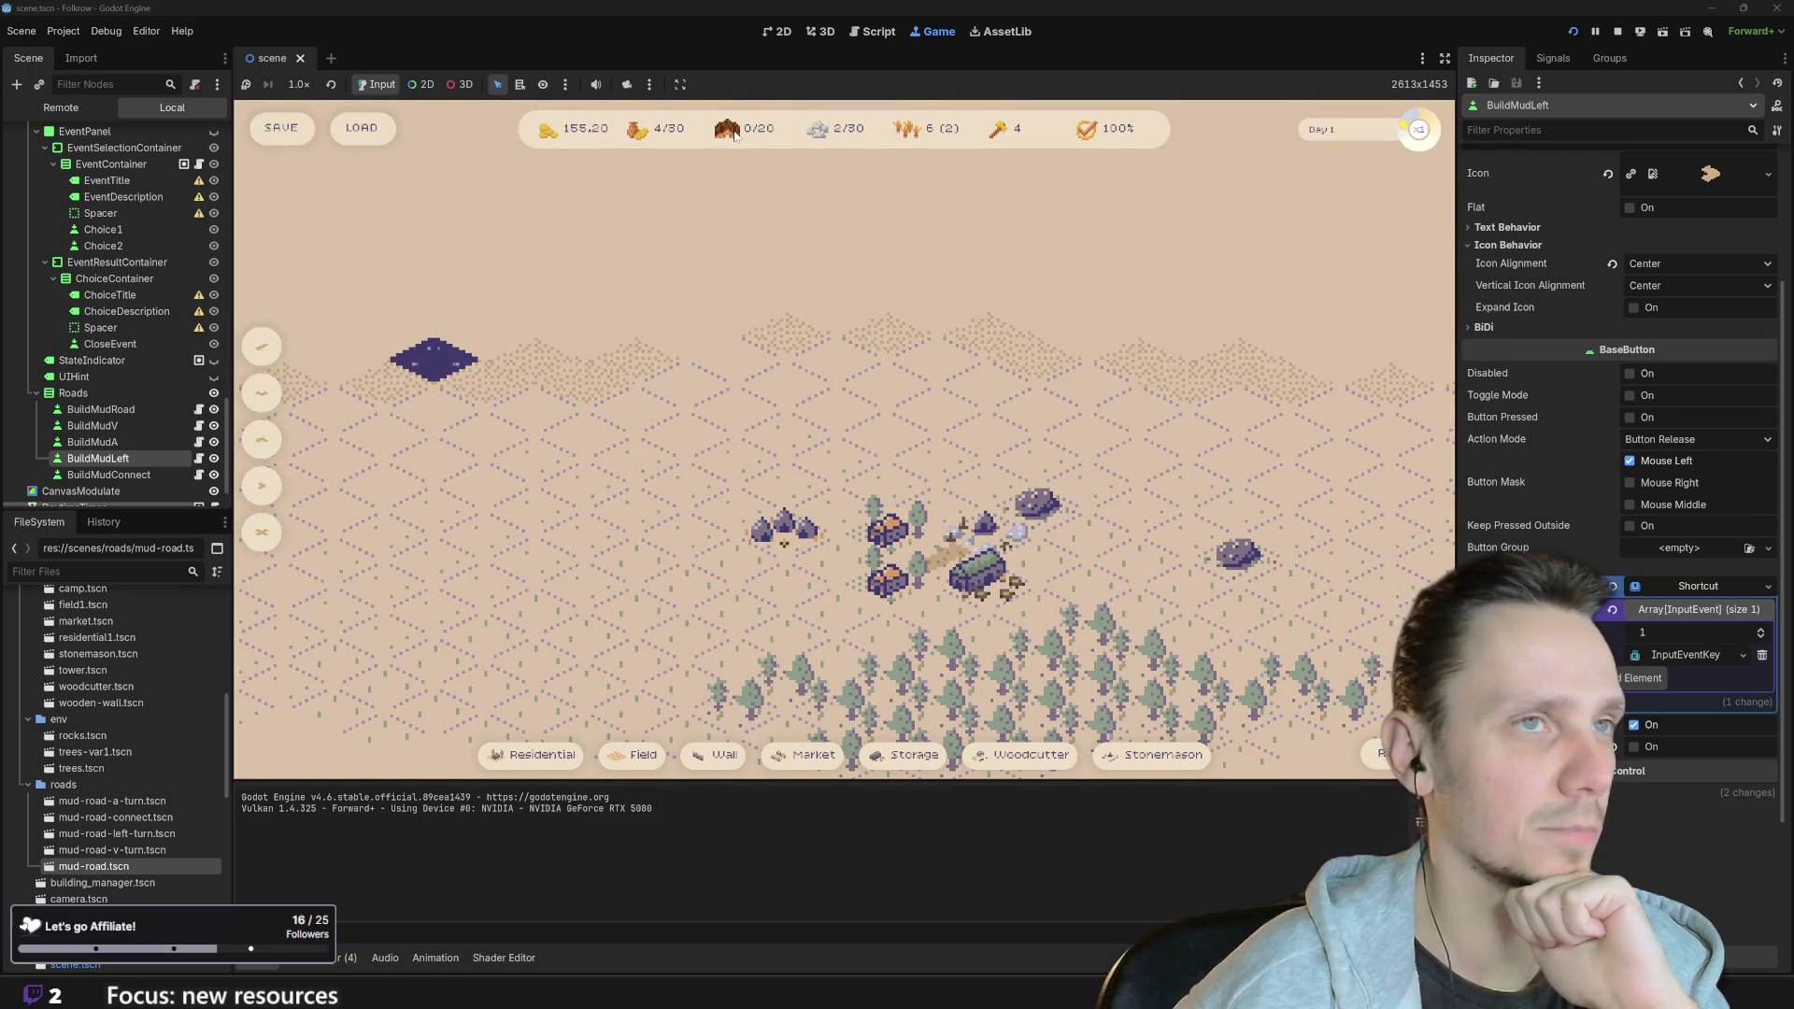
pyautogui.scroll(-2, 865, 373)
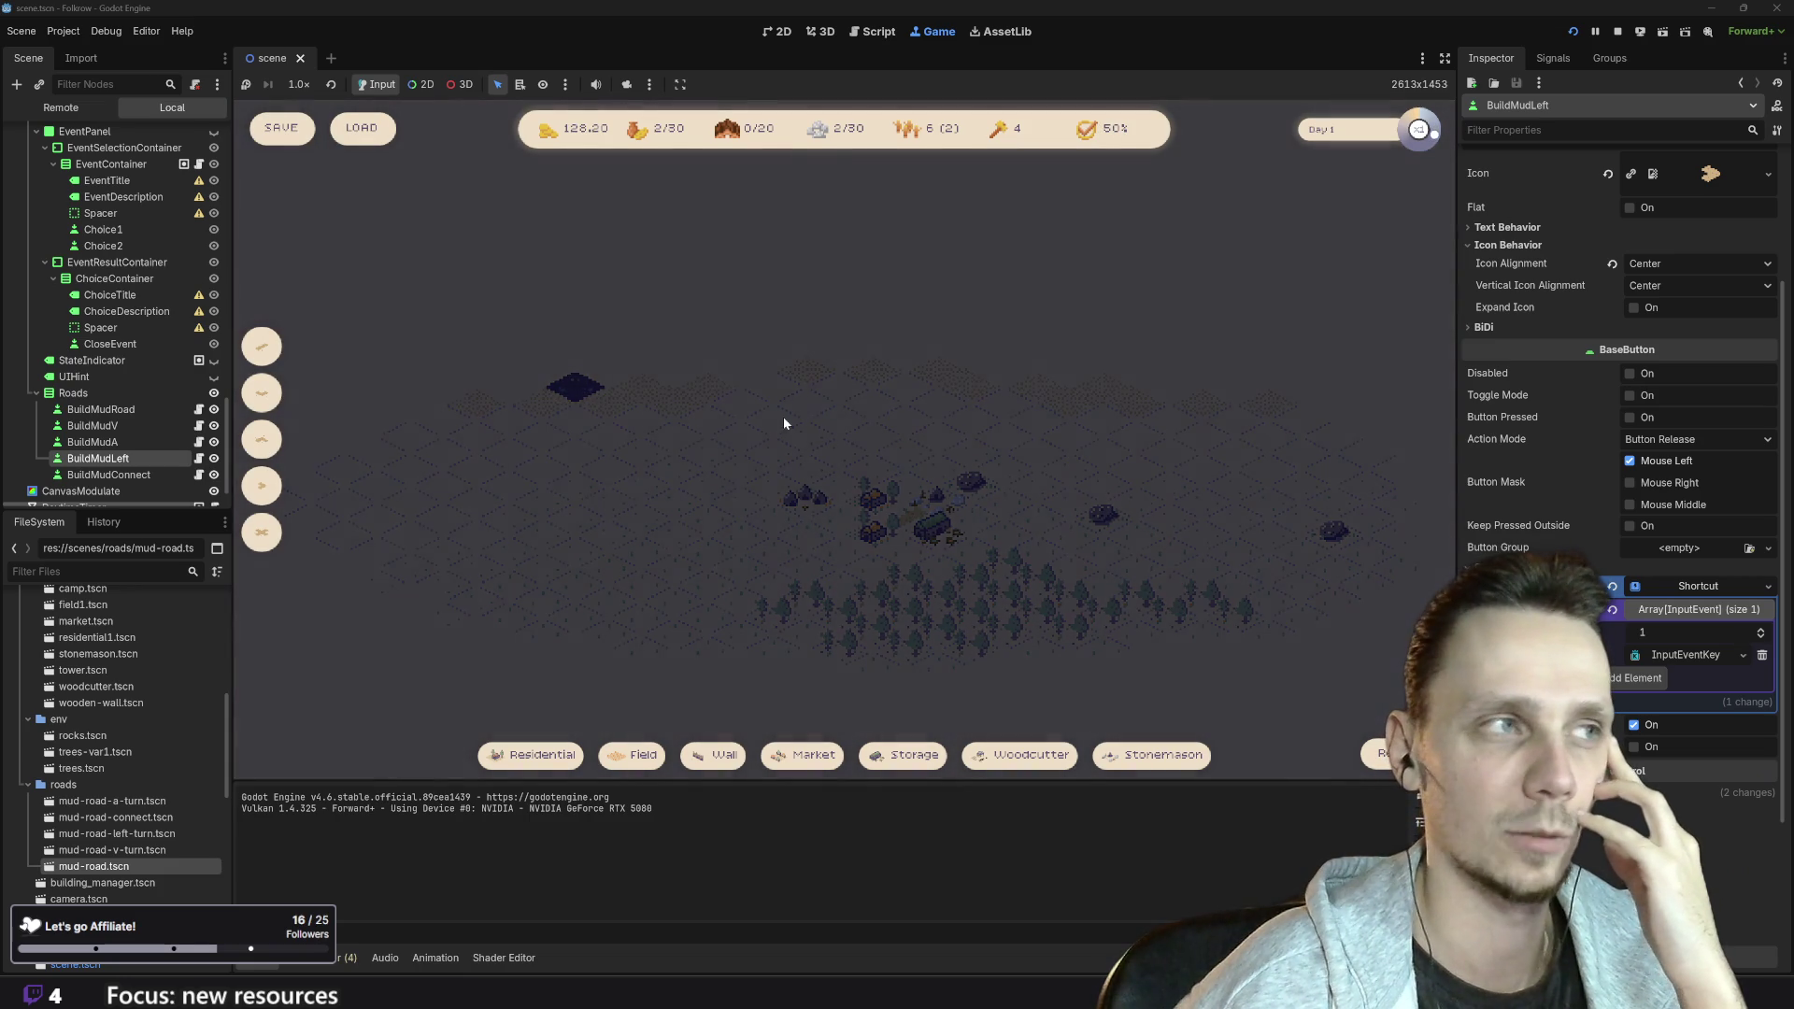
# - Recentre the village and place a new building beside it with the T hotkey
pyautogui.scroll(3, 900, 415)
pyautogui.moveTo(1168, 535); pyautogui.dragTo(966, 504)
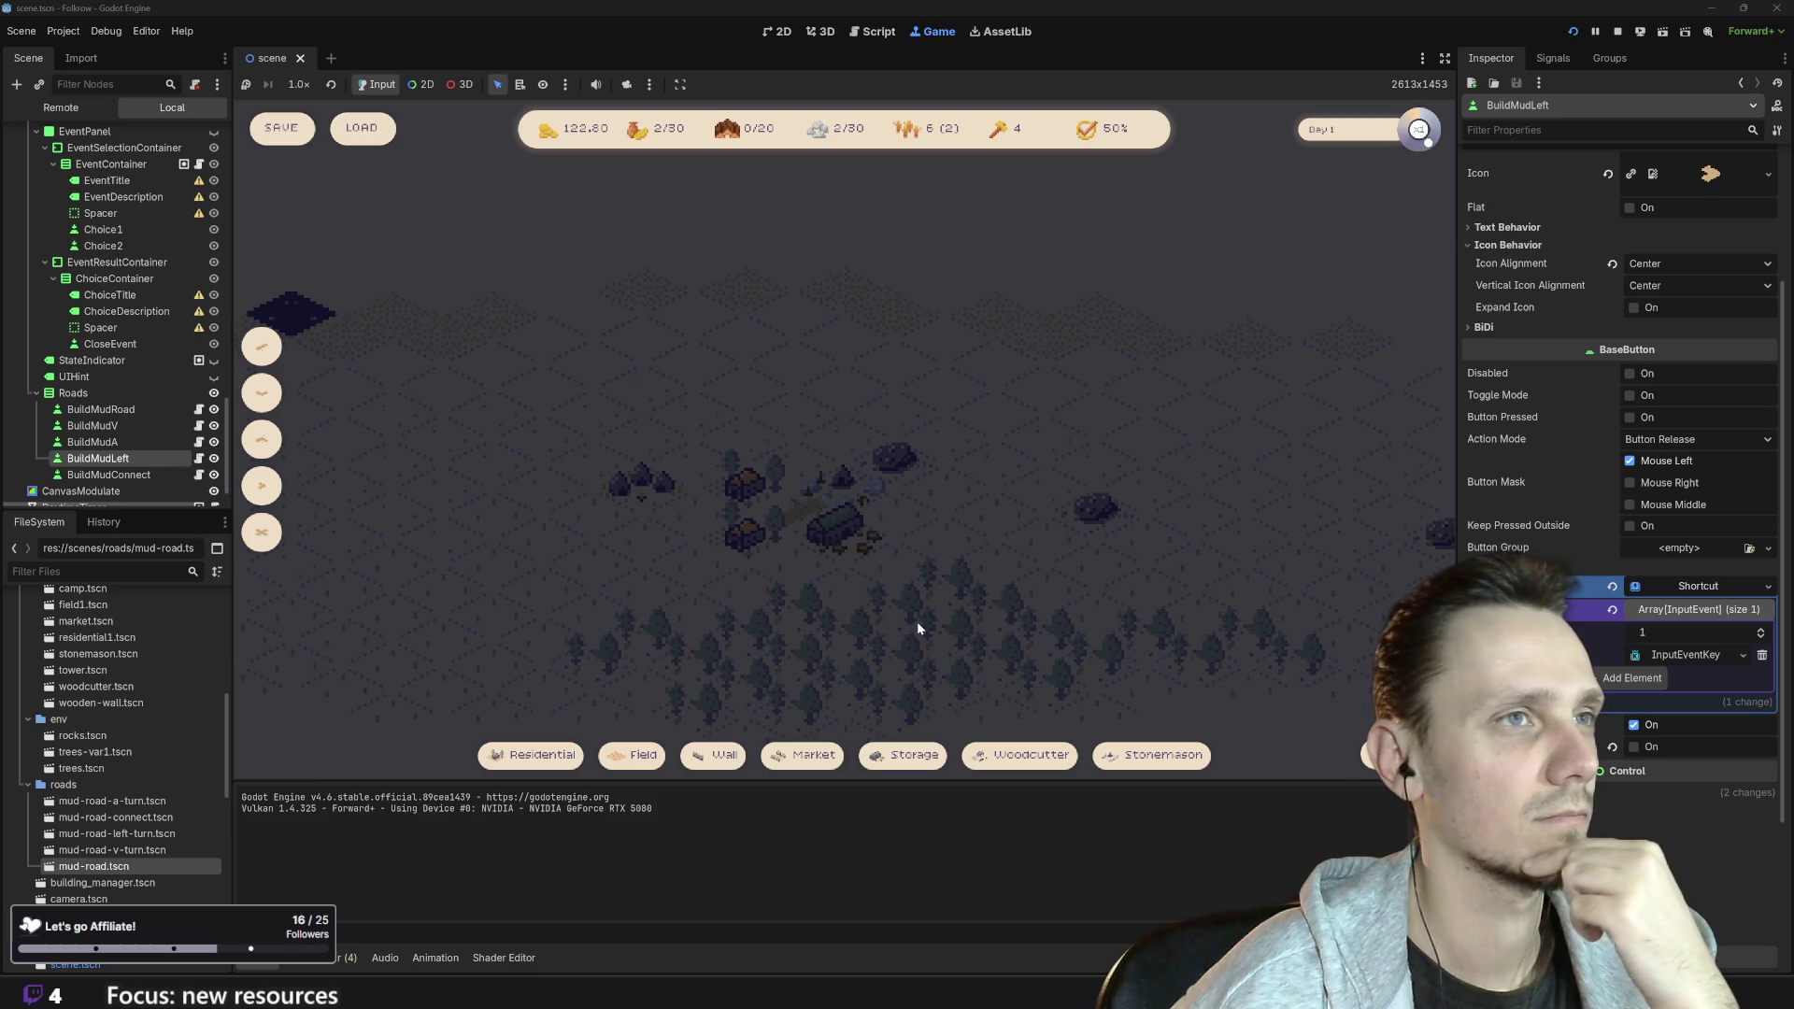
pyautogui.press('t')
pyautogui.click(468, 428)
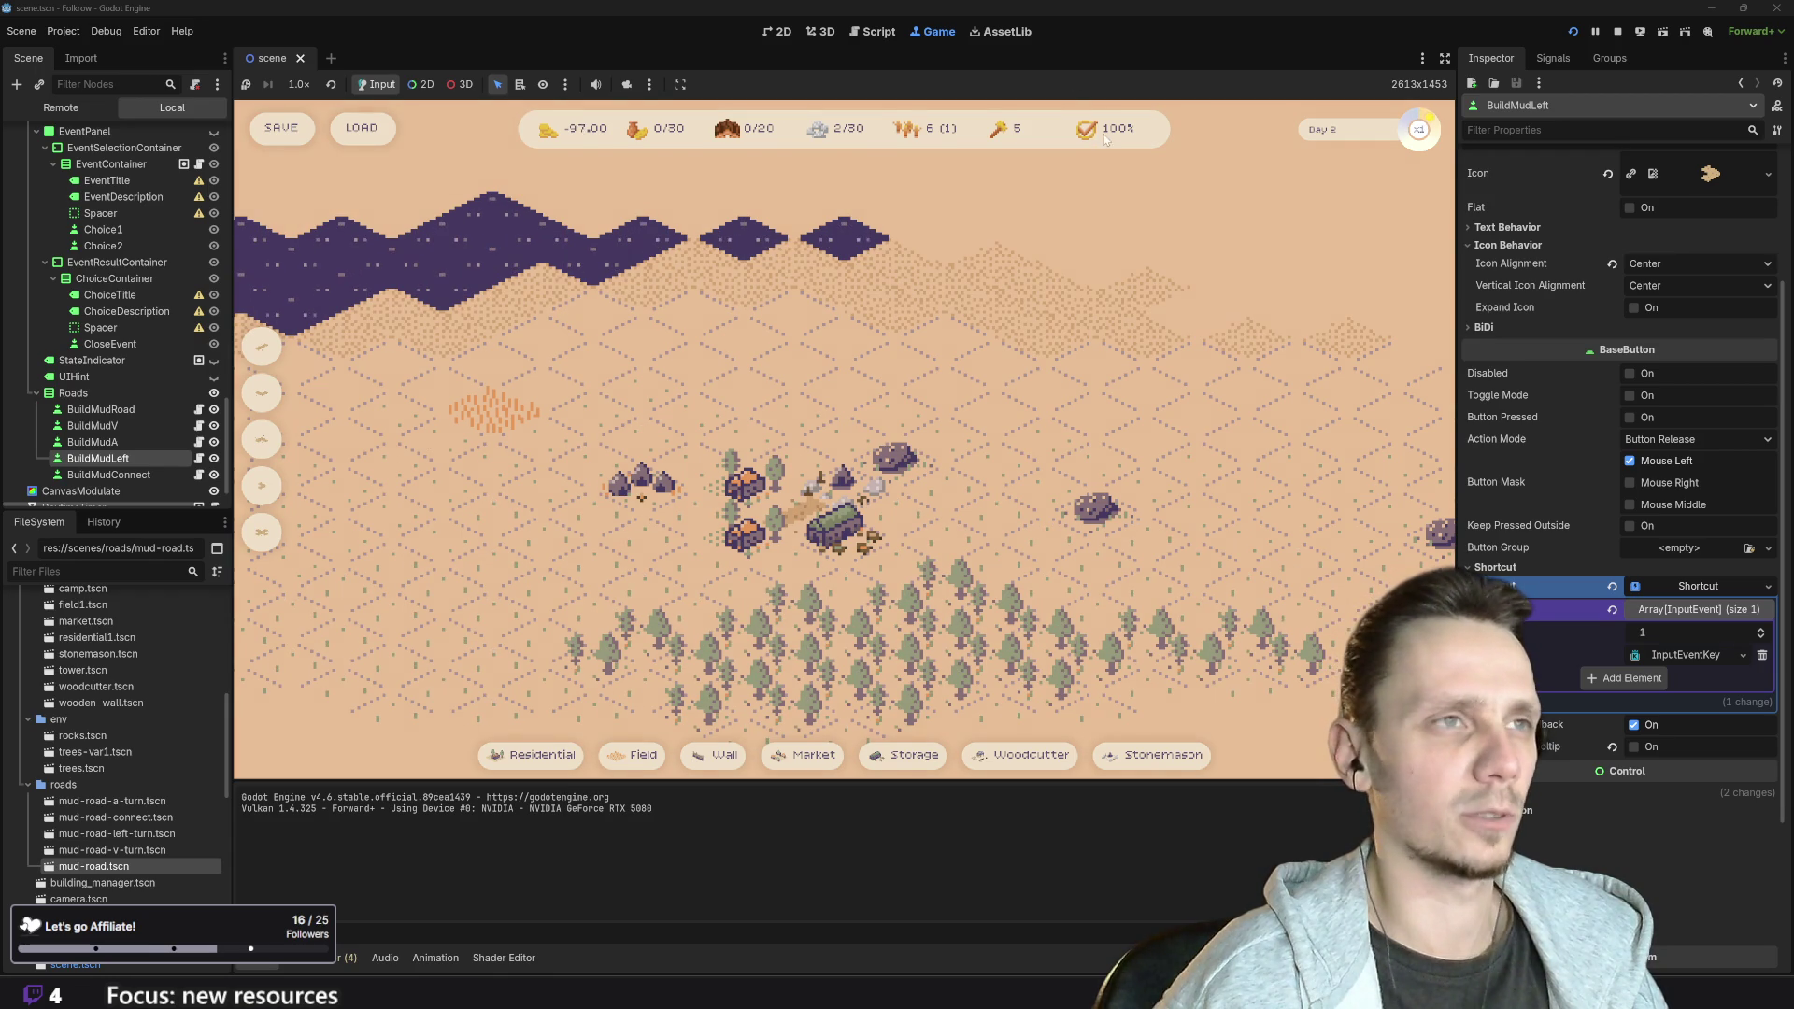
pyautogui.scroll(-3, 832, 586)
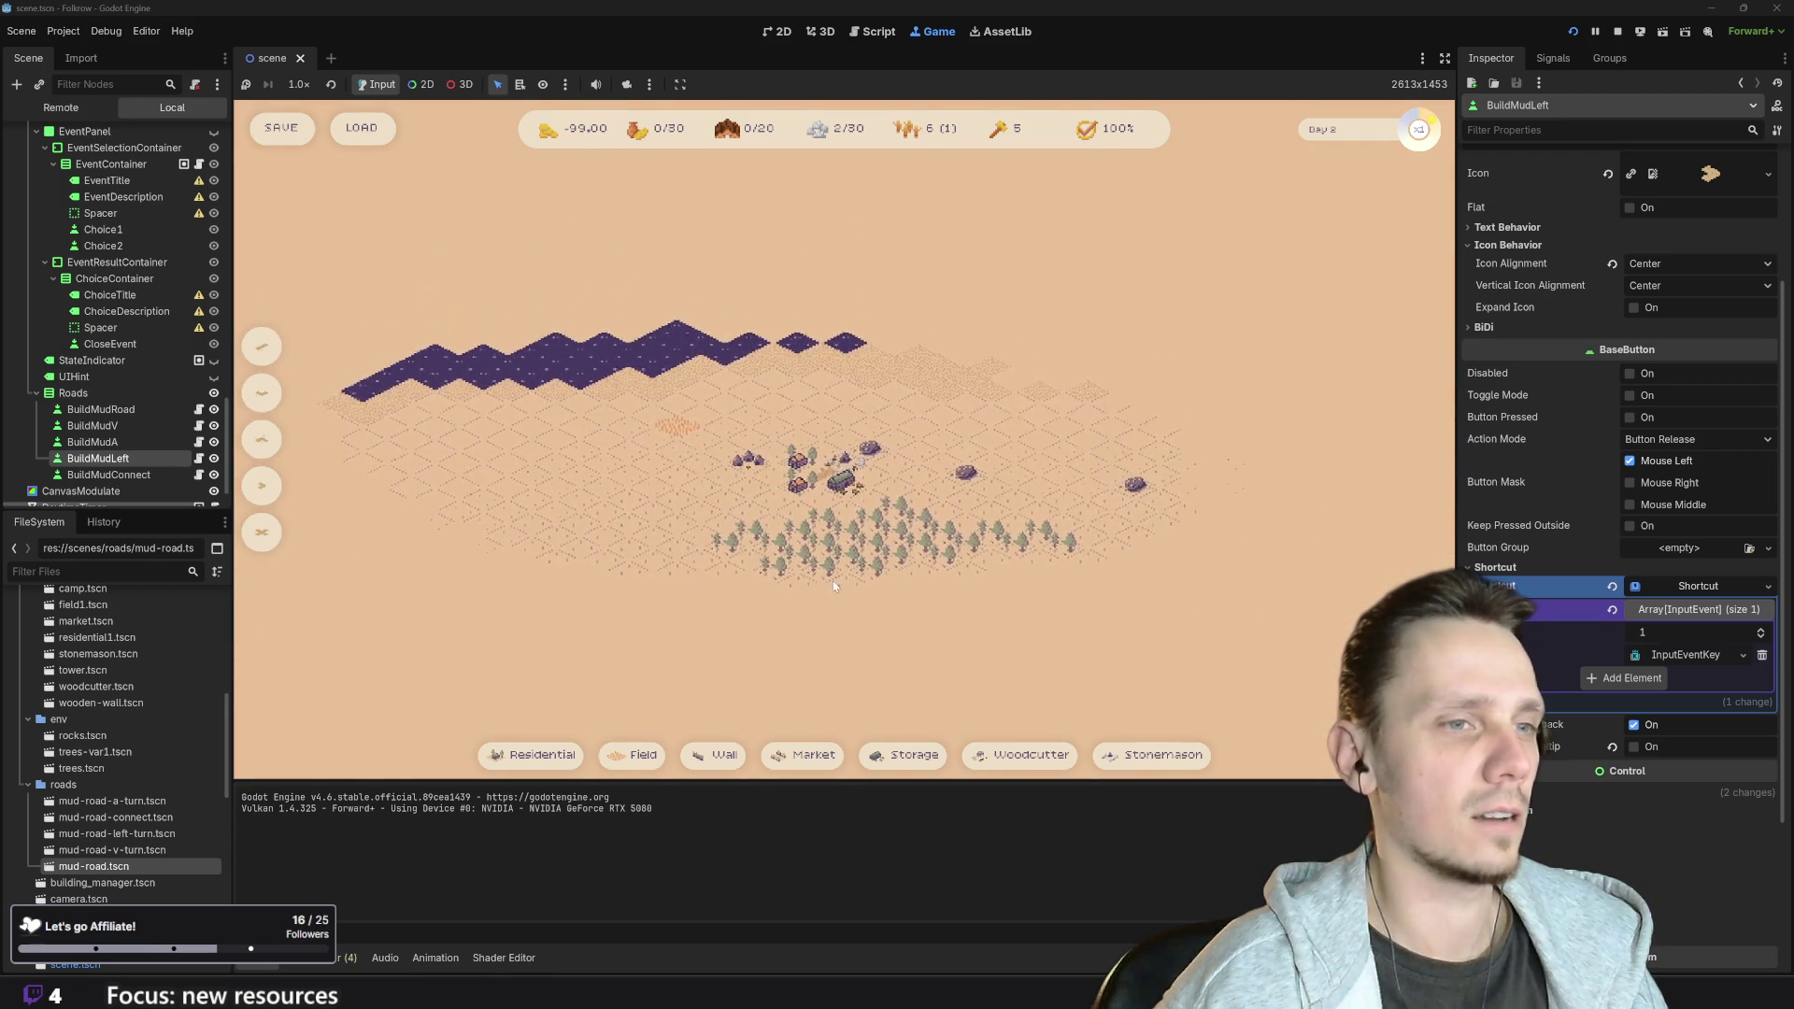
pyautogui.moveTo(833, 580); pyautogui.dragTo(887, 604)
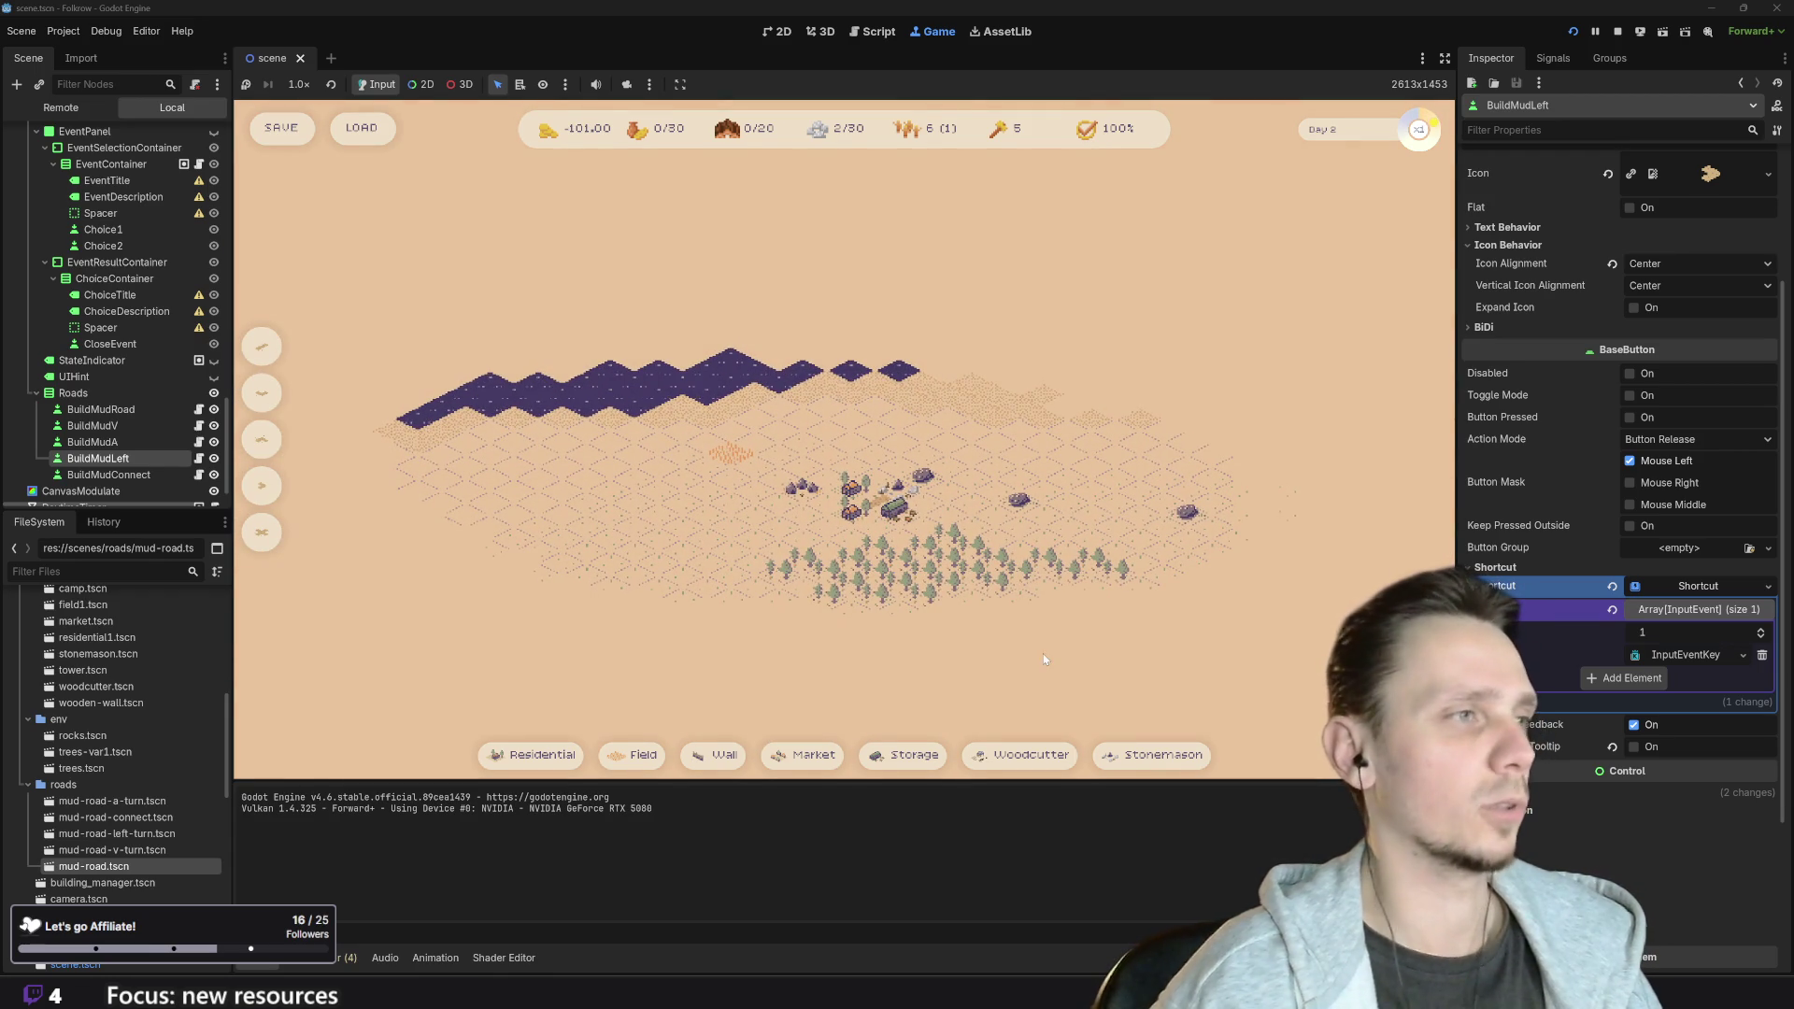
pyautogui.scroll(2, 1095, 587)
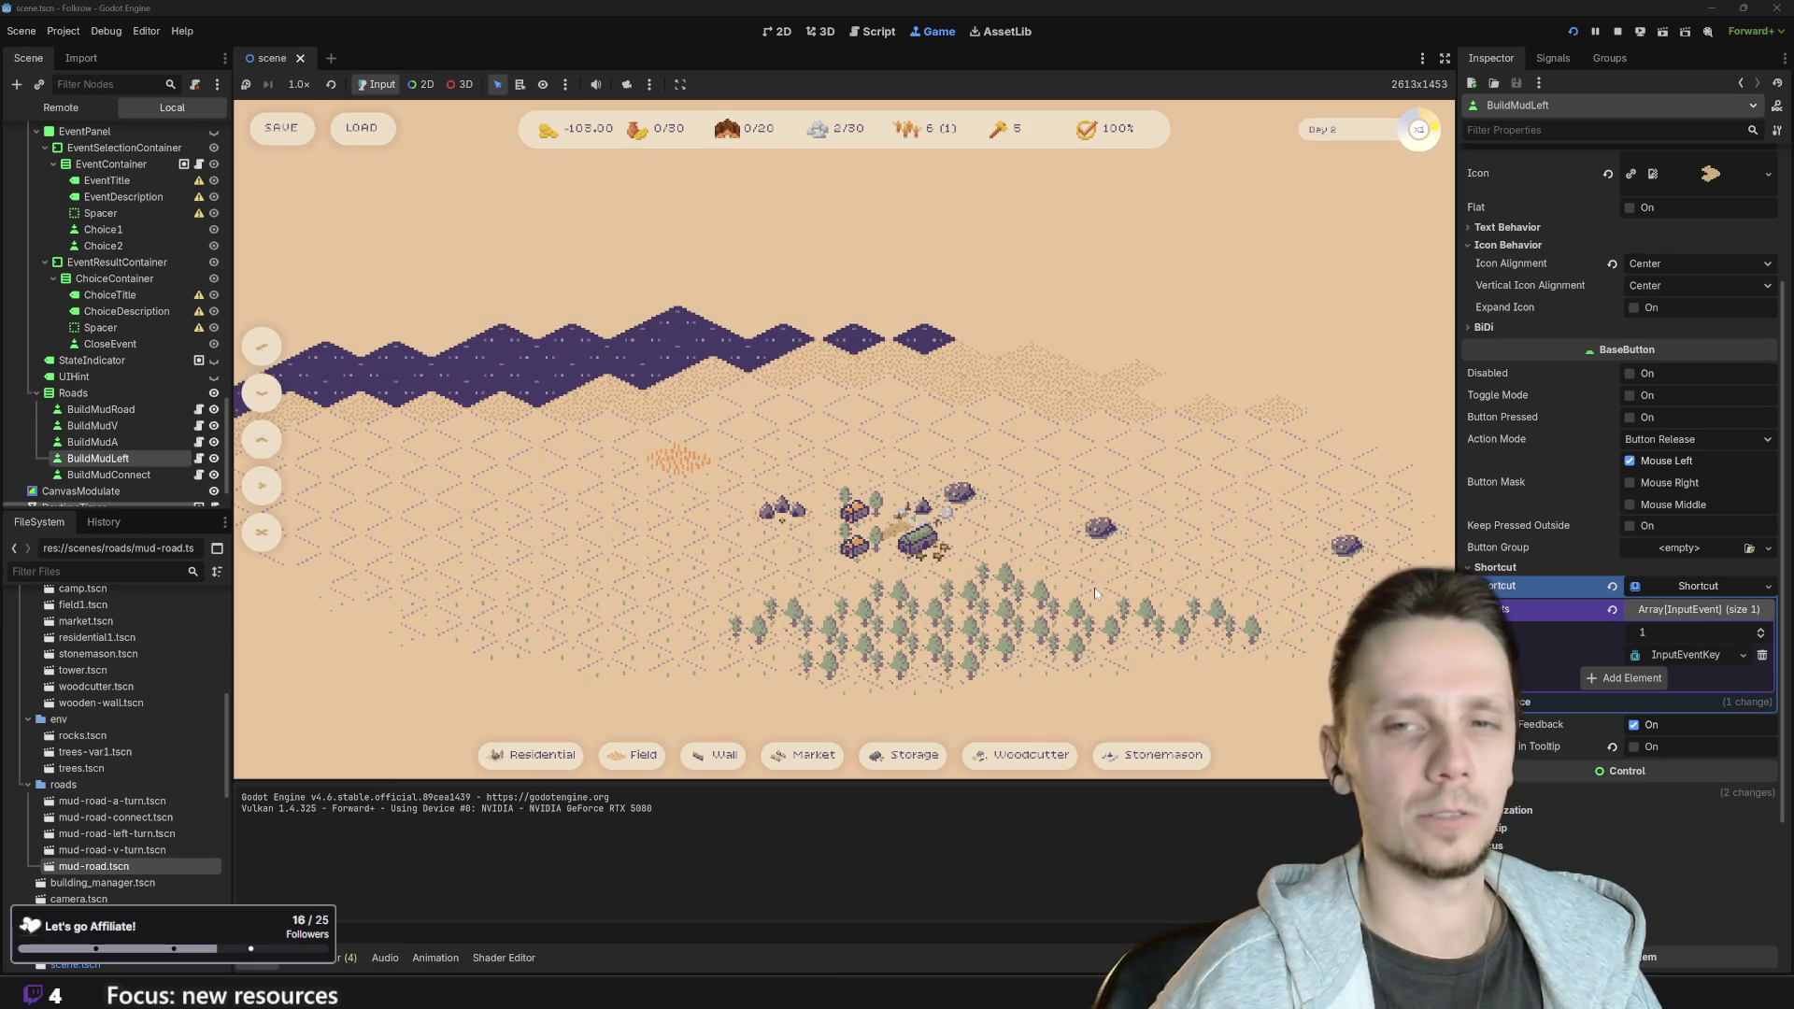
pyautogui.scroll(-2, 1095, 587)
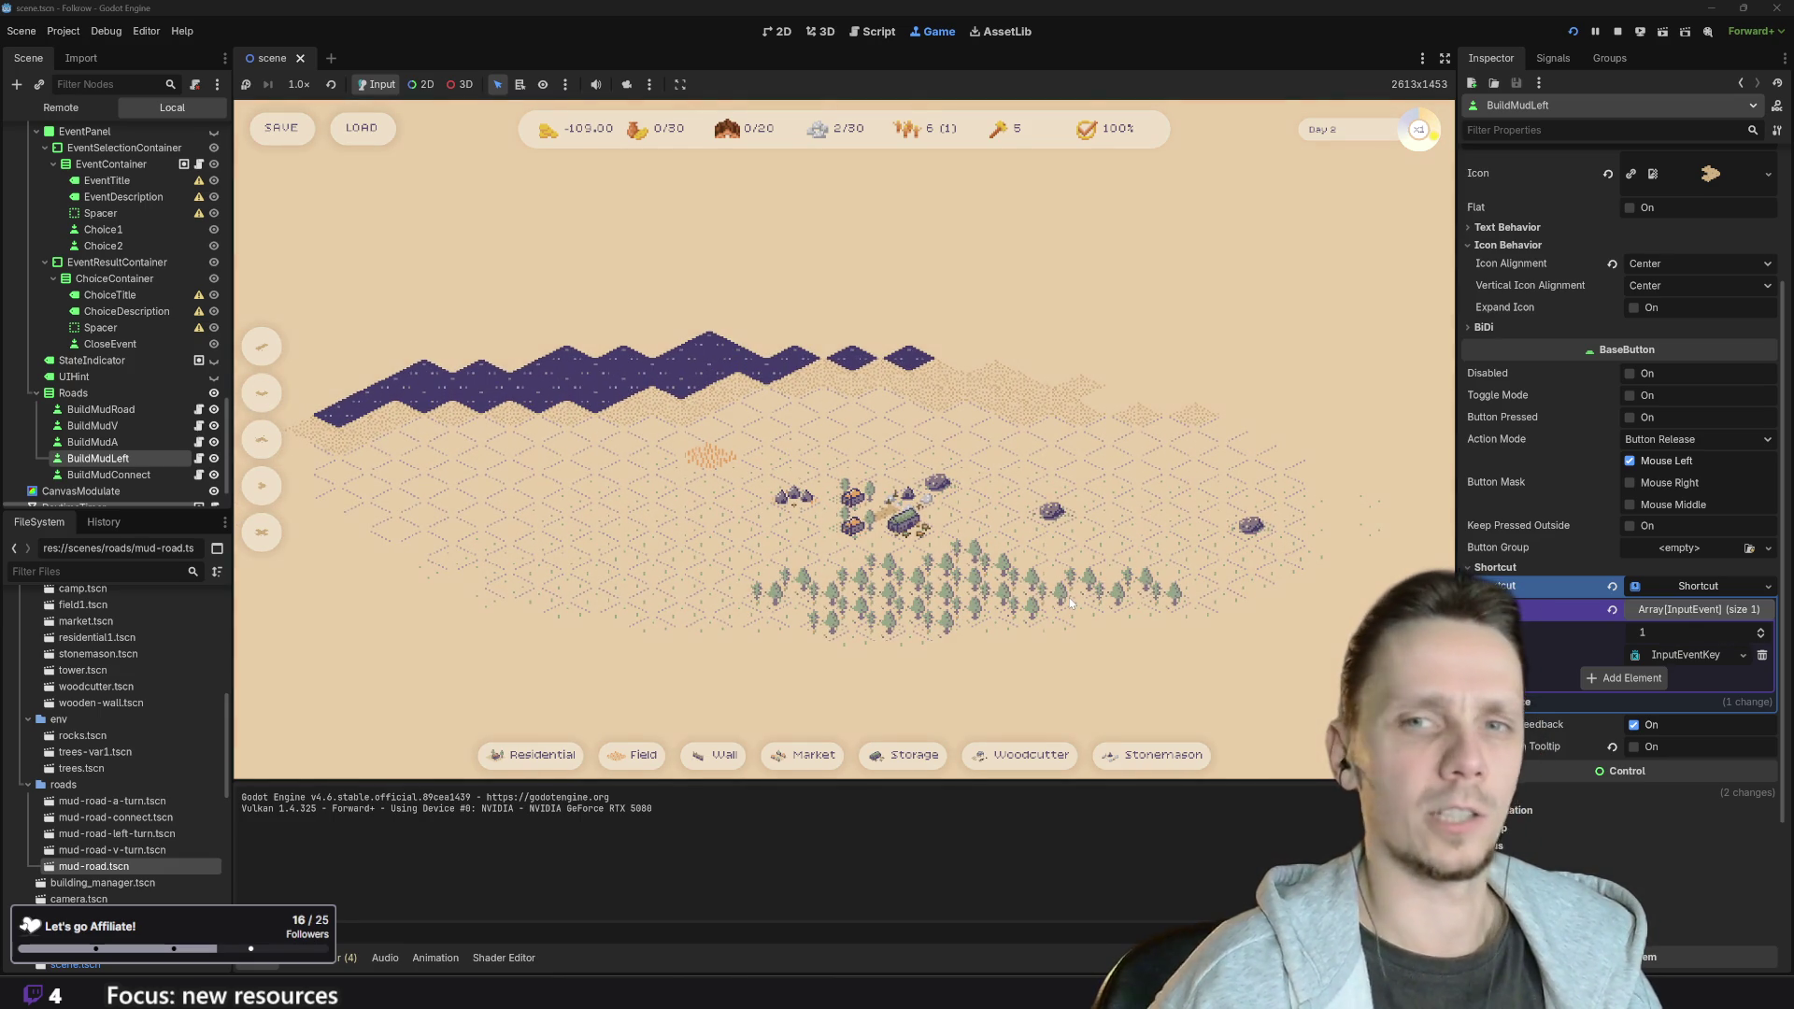
pyautogui.scroll(-1, 1066, 601)
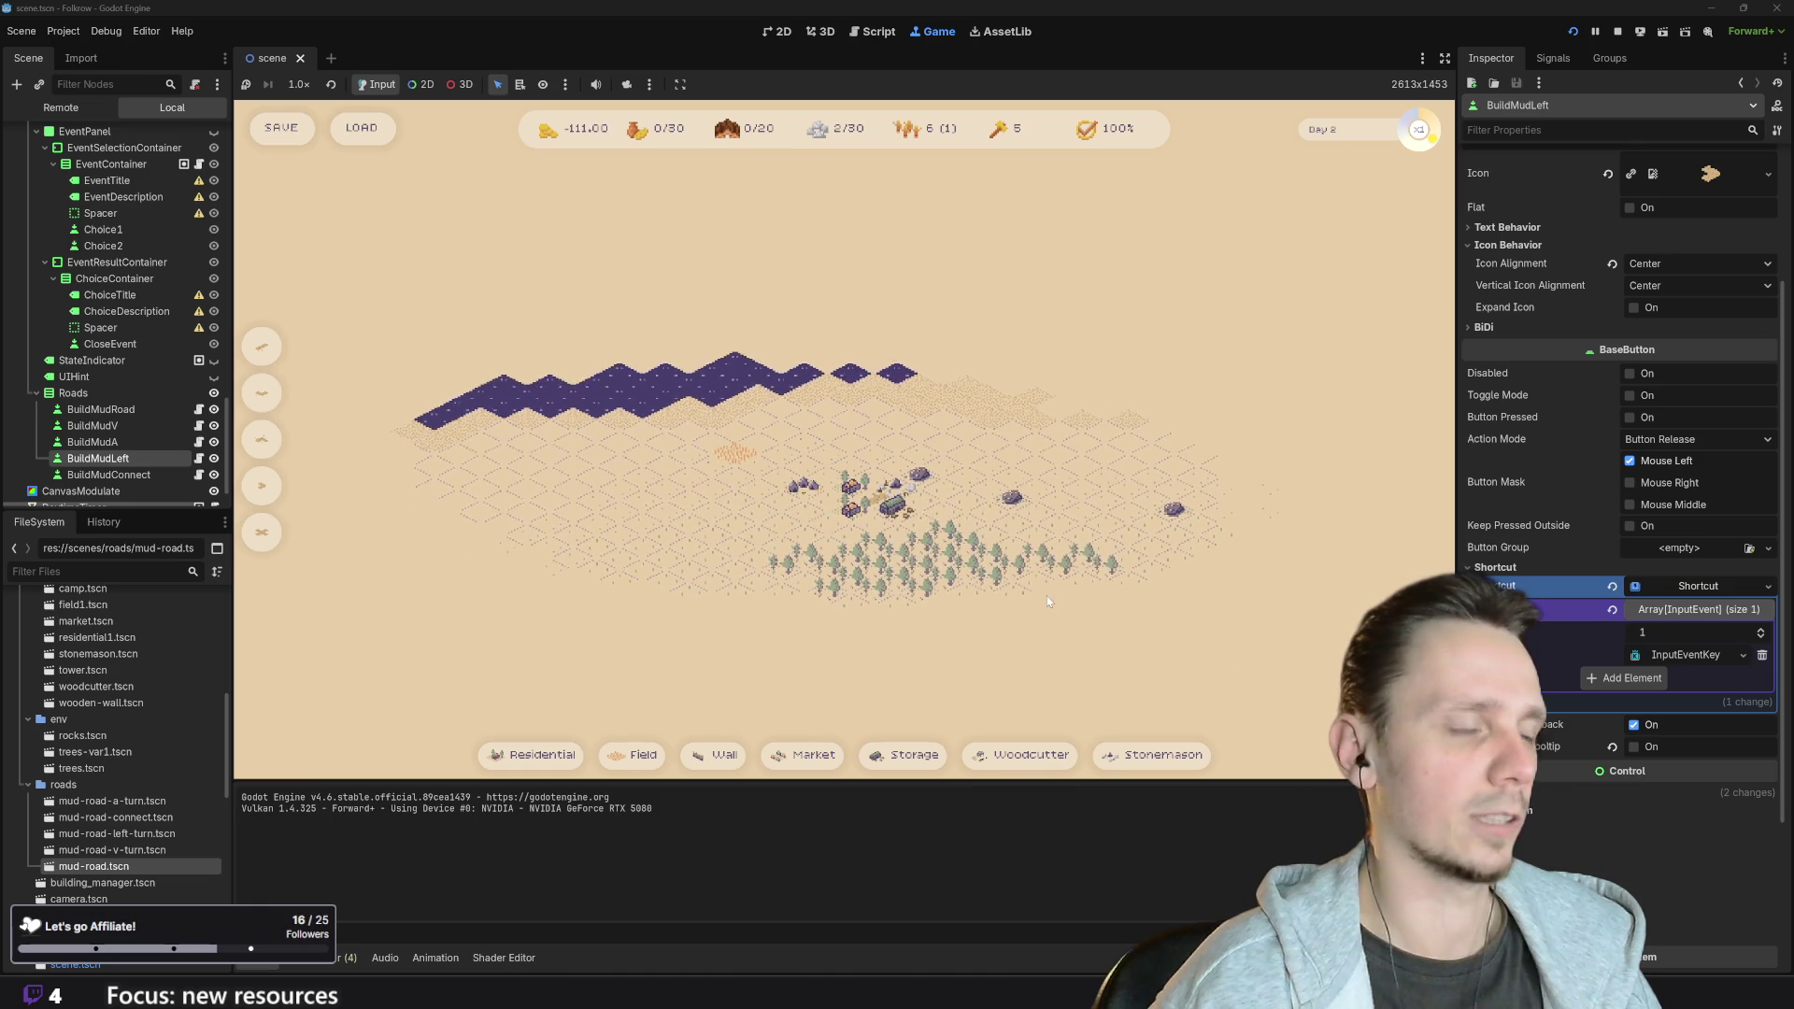
pyautogui.scroll(1, 1032, 595)
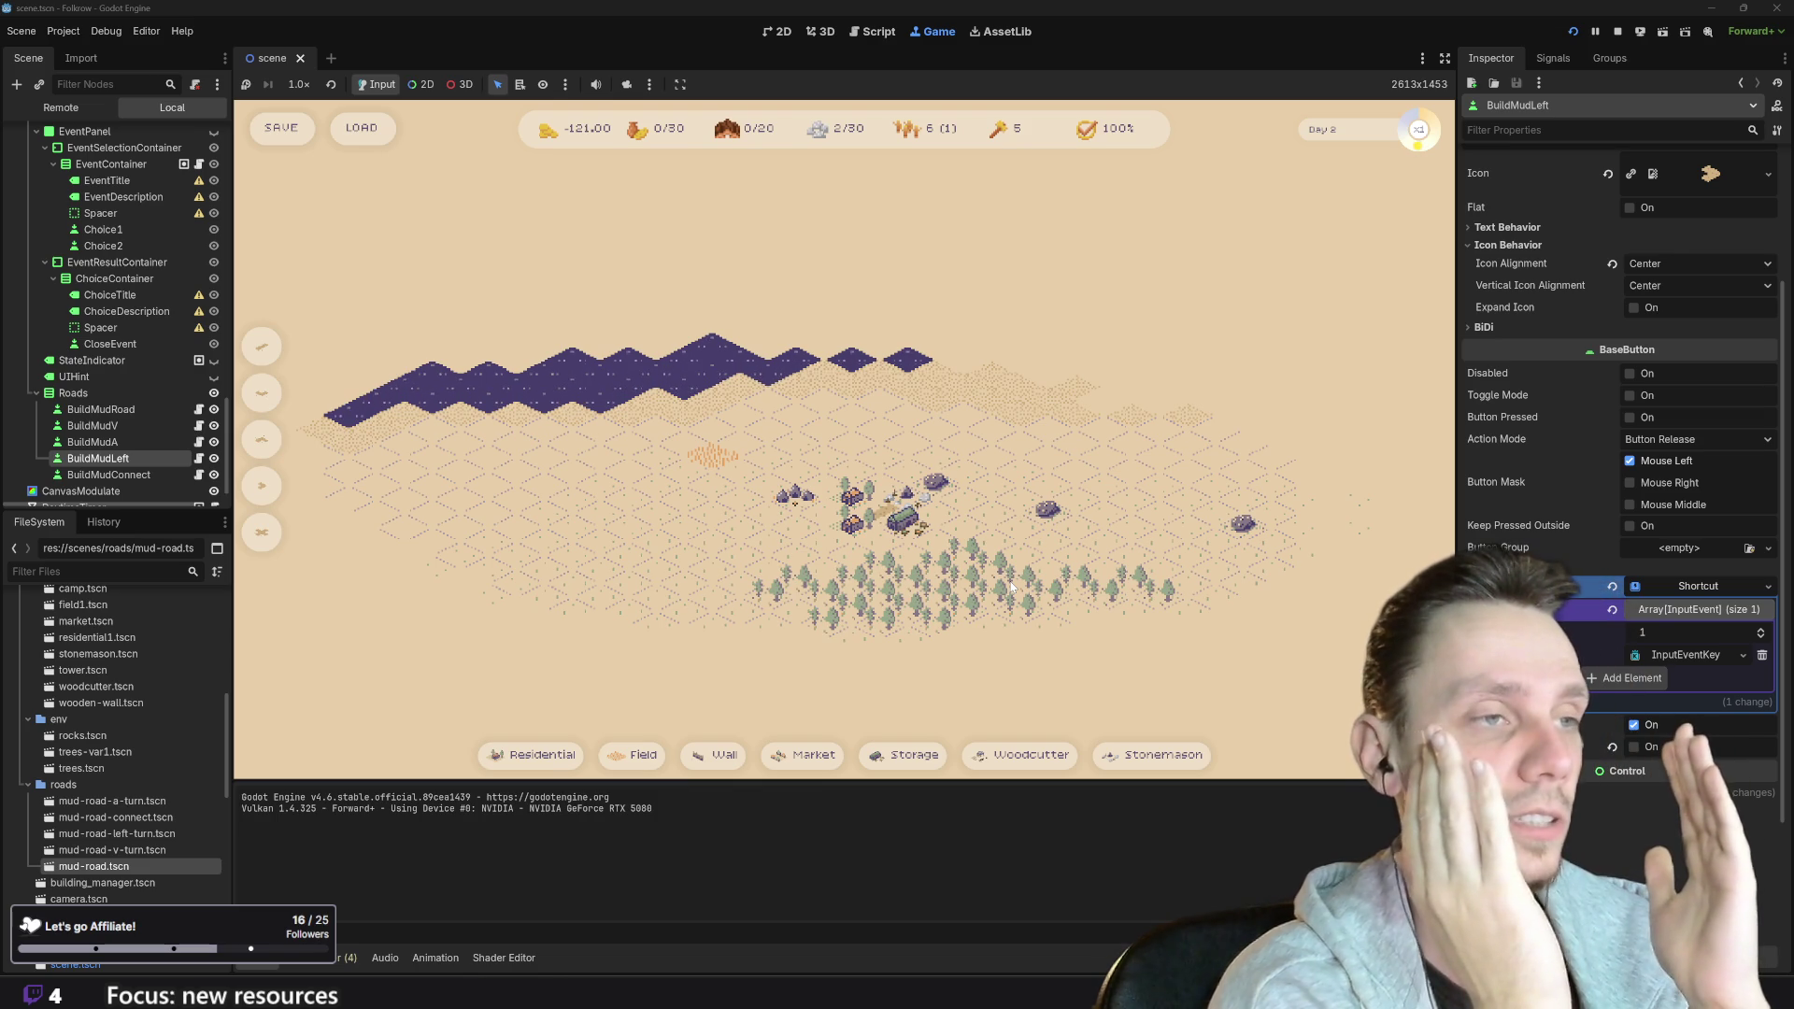
# - Hide the Fog node in the Remote scene tree of the running game
pyautogui.click(60, 110)
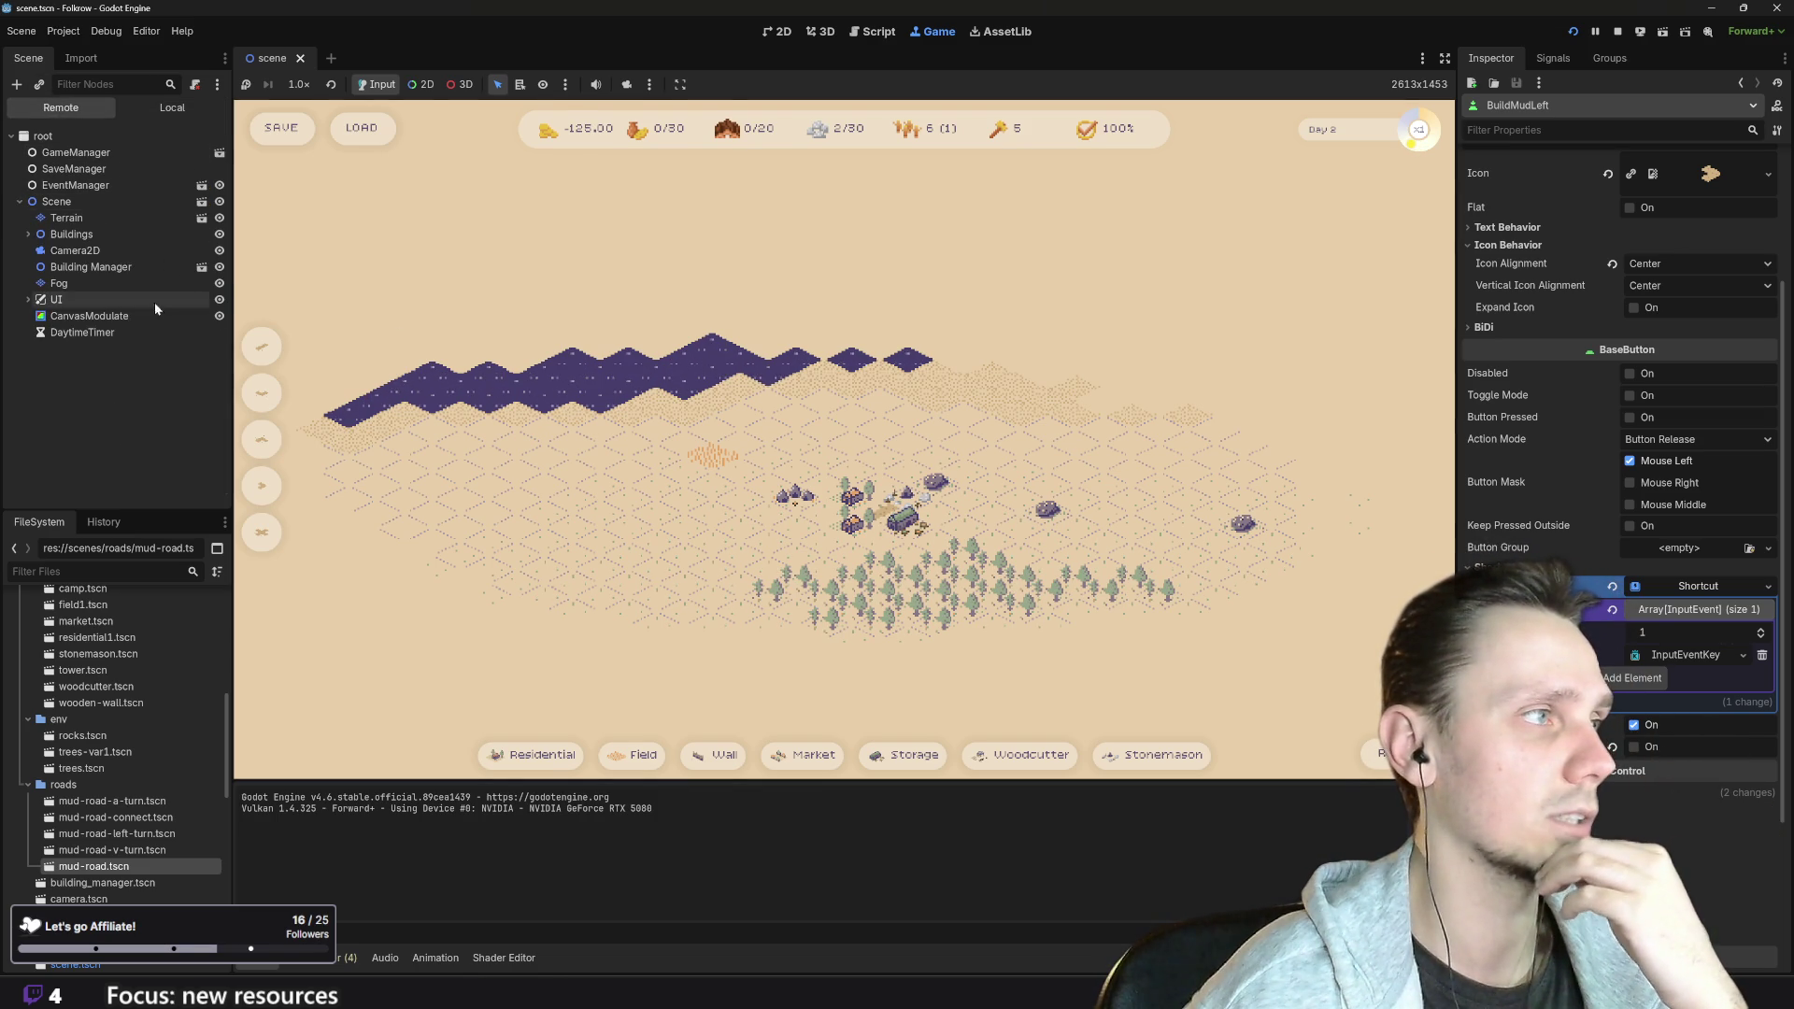
pyautogui.click(219, 283)
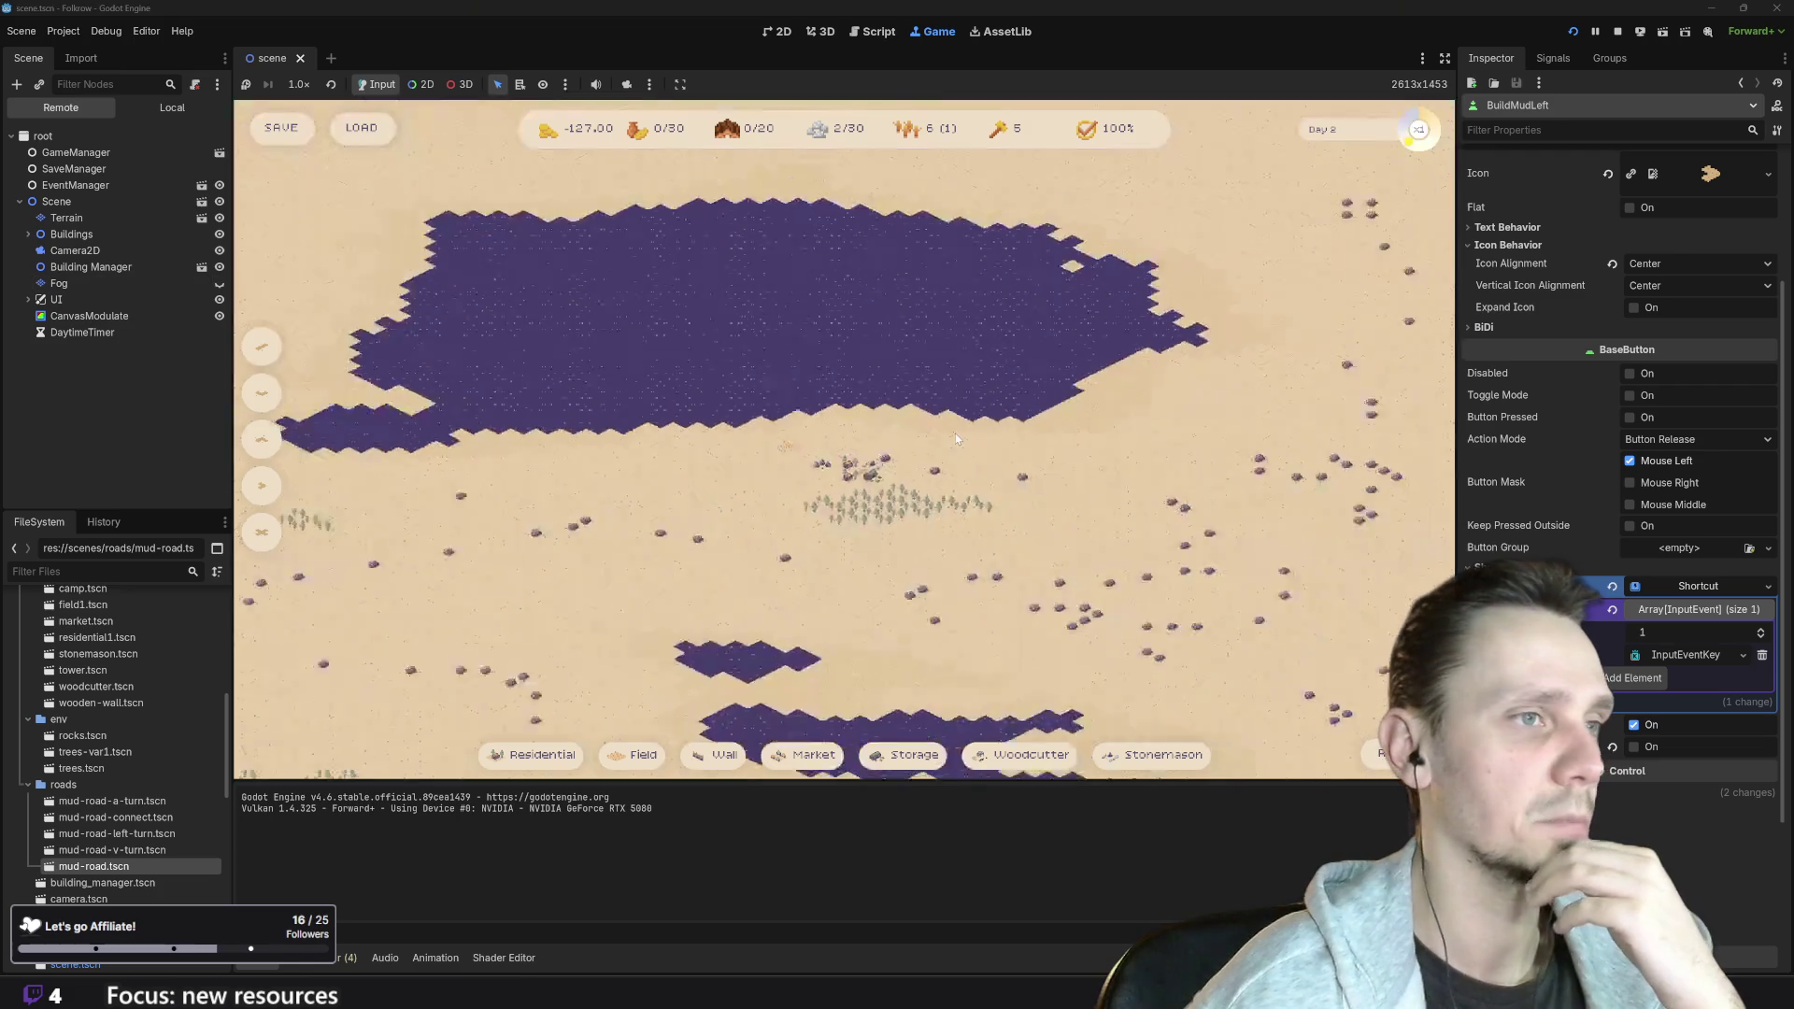
pyautogui.scroll(3, 811, 454)
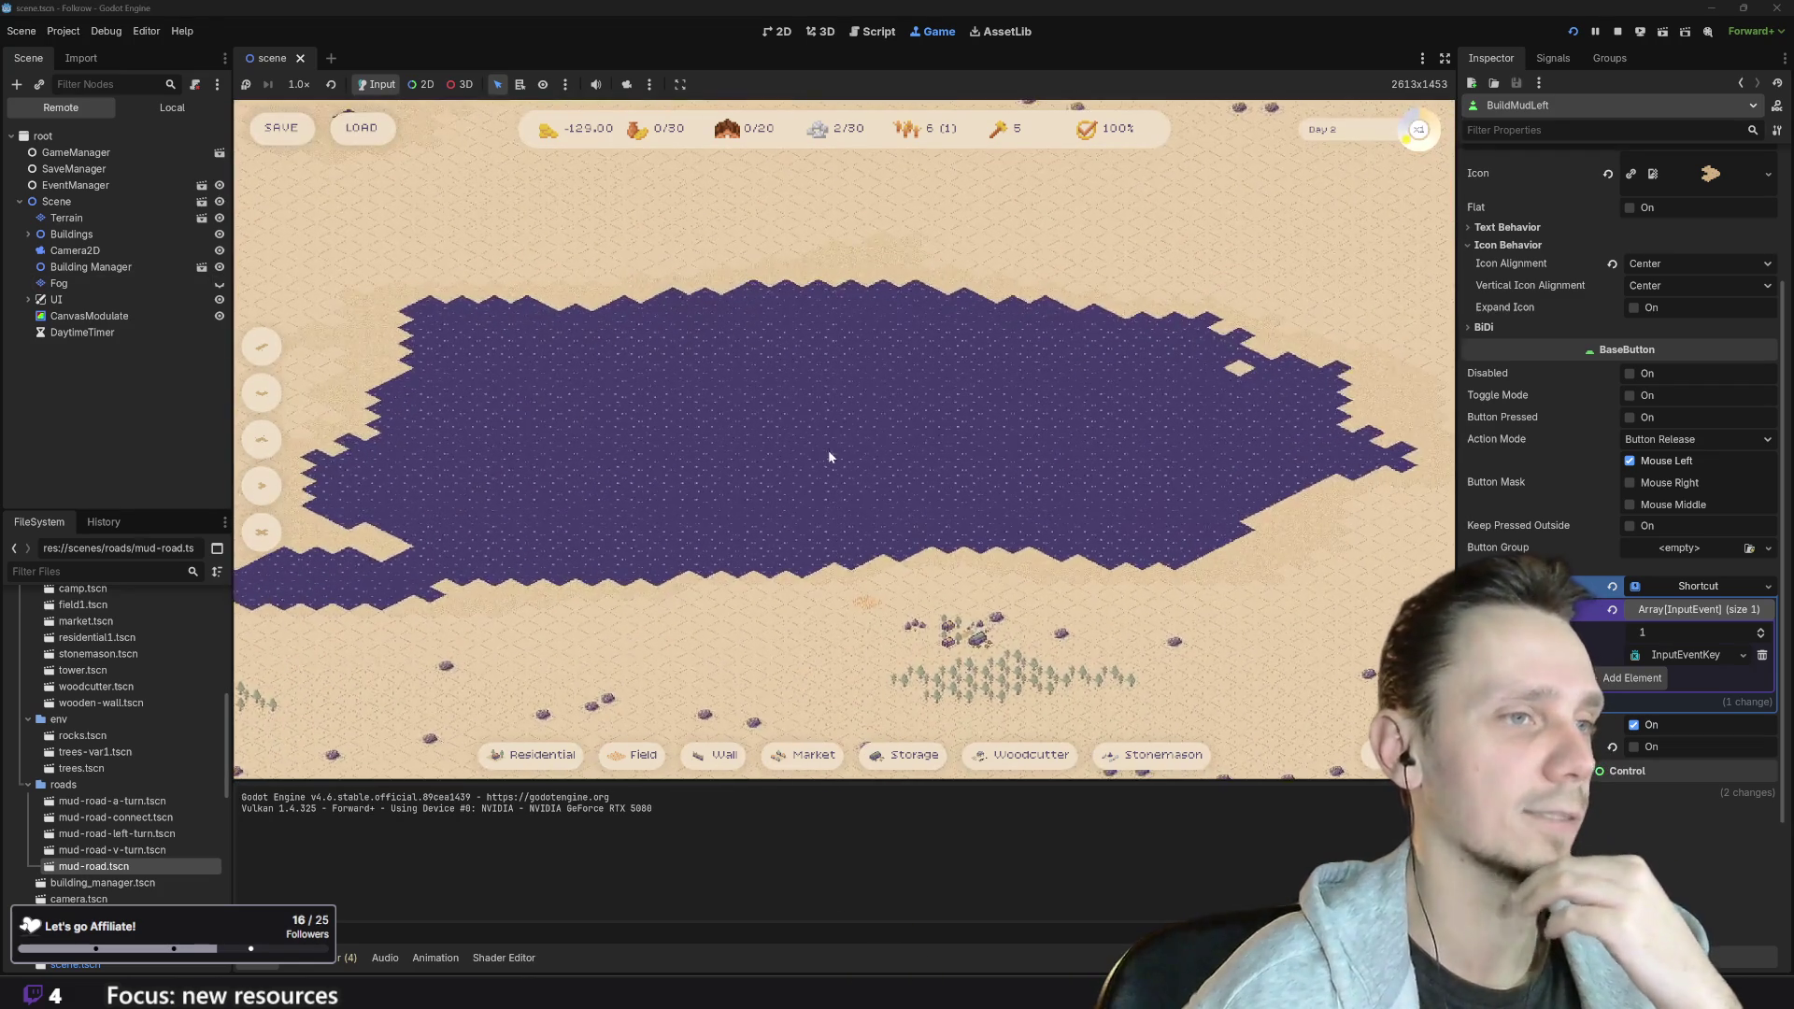
pyautogui.scroll(2, 830, 472)
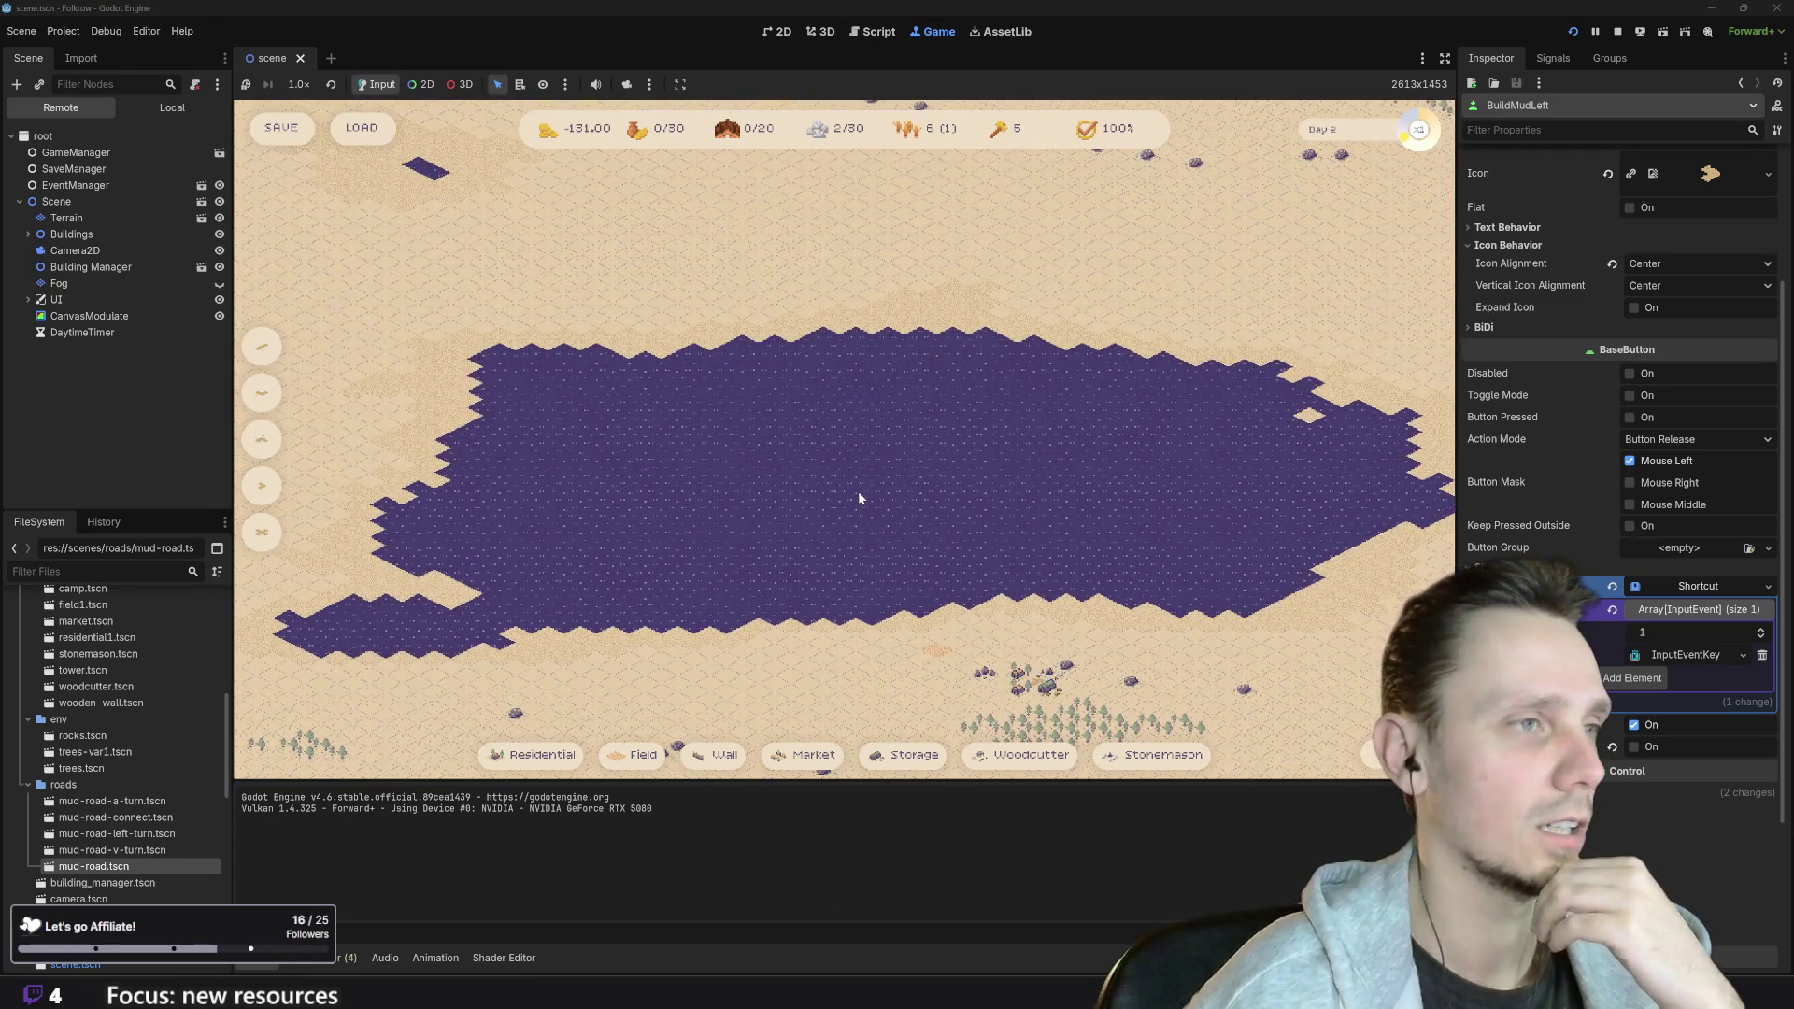
pyautogui.scroll(2, 858, 495)
pyautogui.scroll(2, 859, 495)
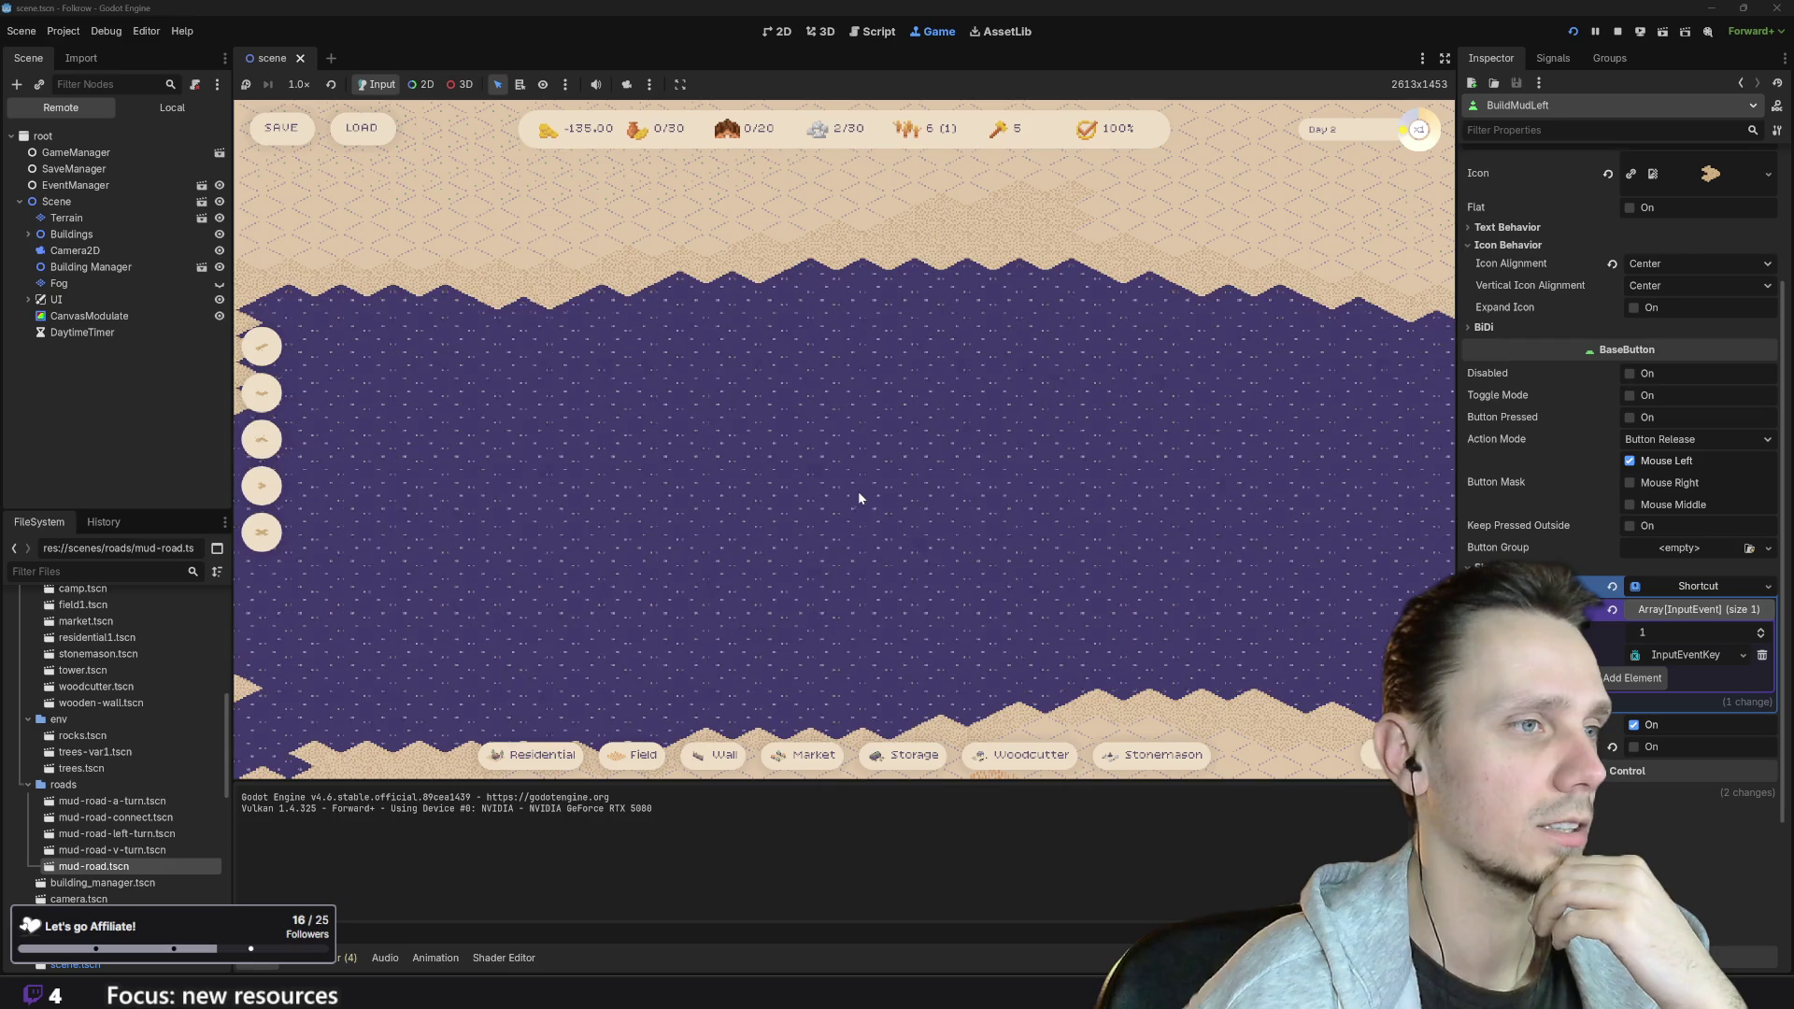
# - Pan and zoom around the map to view the revealed lakes, rocks and forests
pyautogui.scroll(-5, 858, 490)
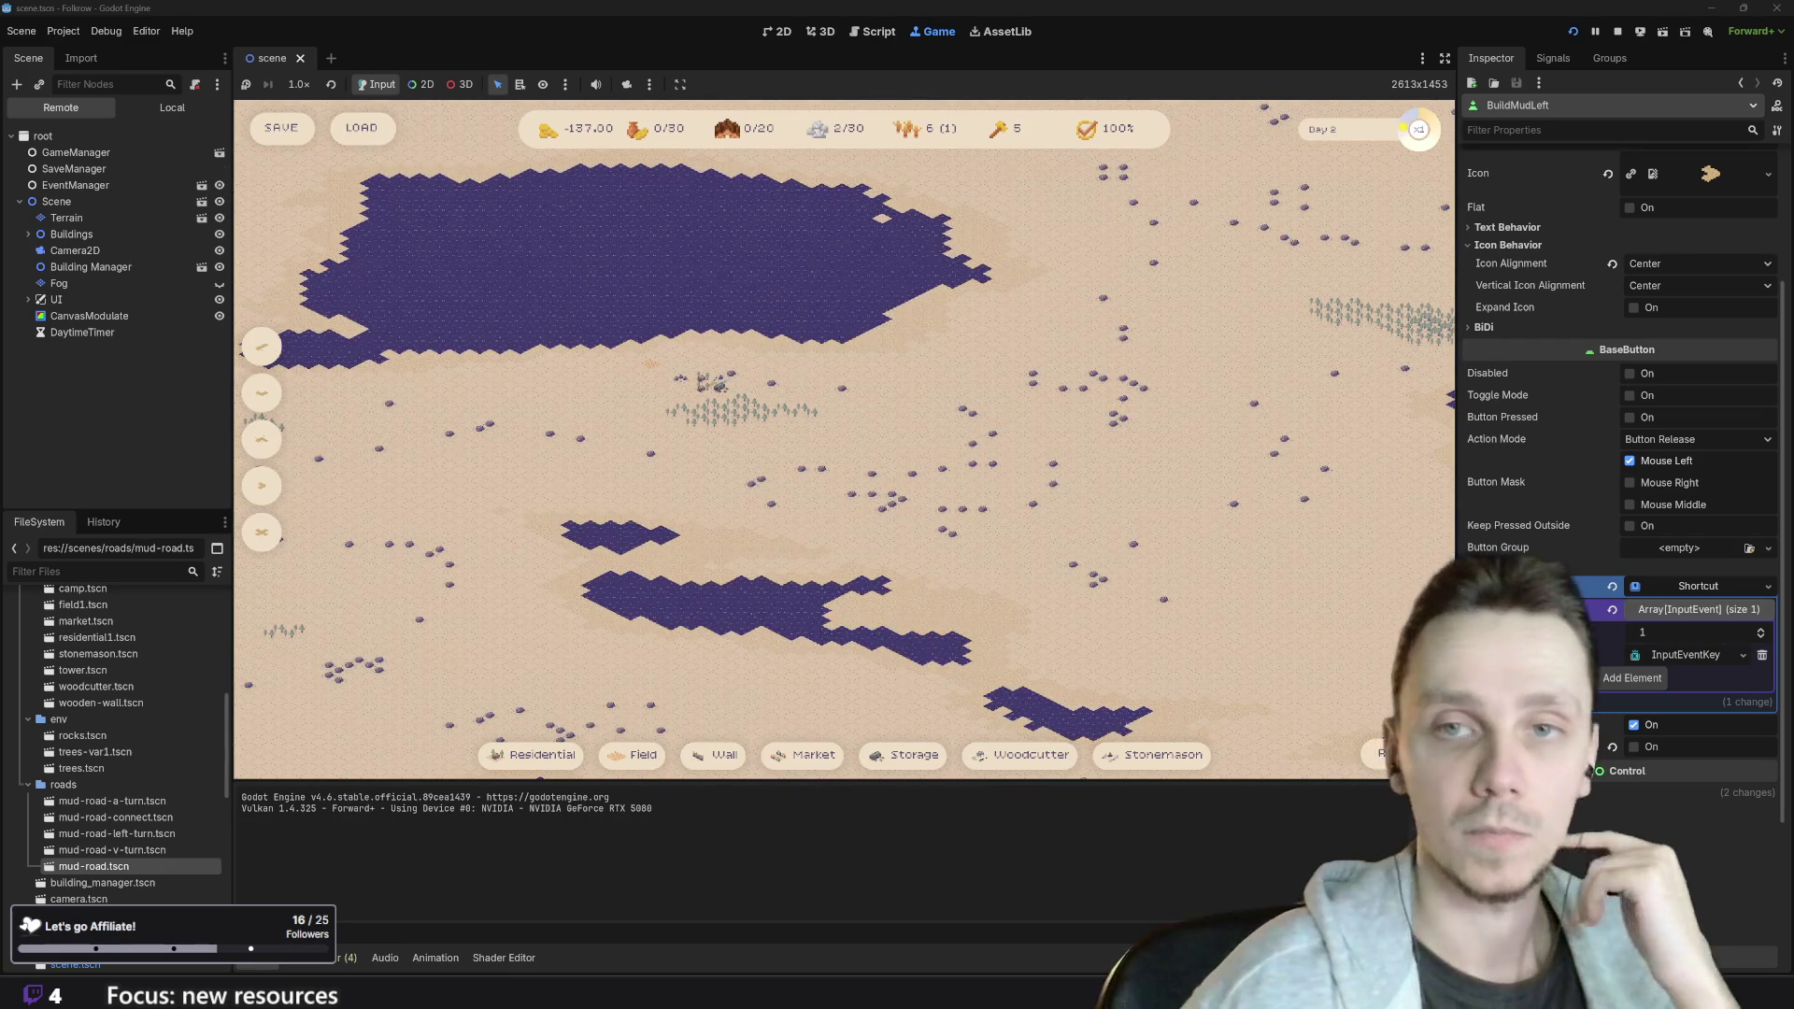
pyautogui.scroll(4, 980, 508)
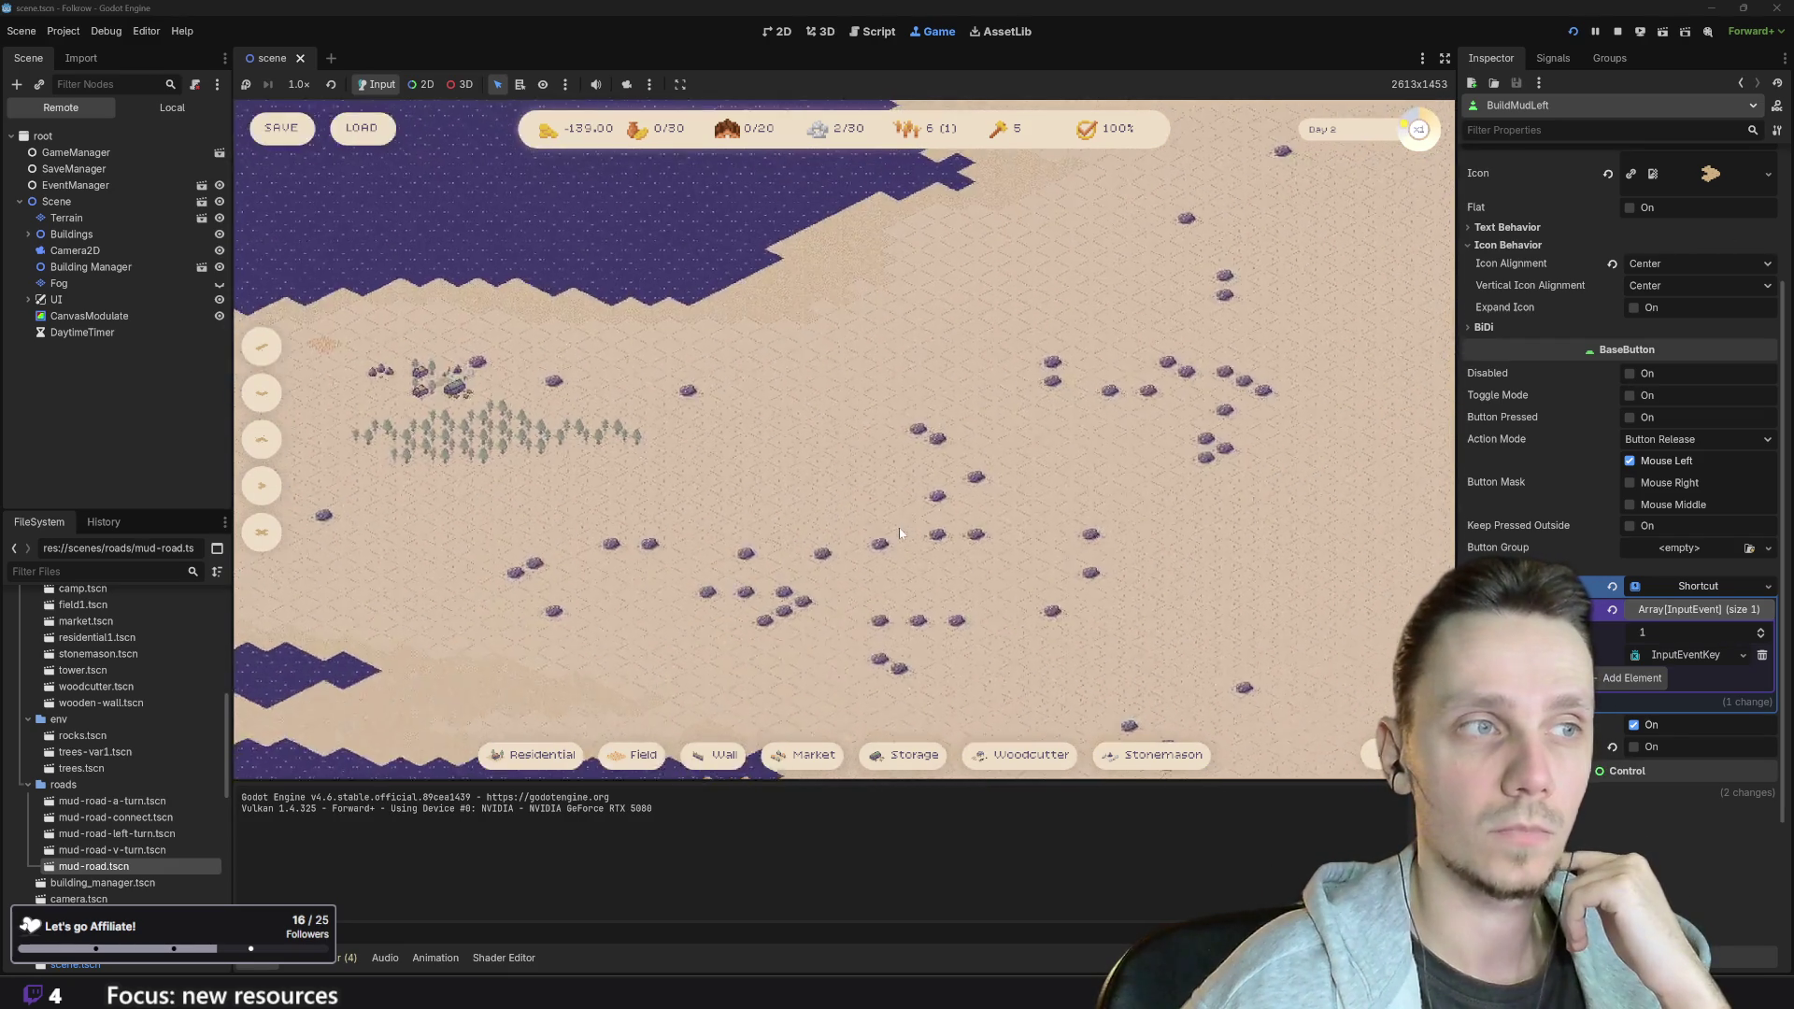
pyautogui.press('Left')
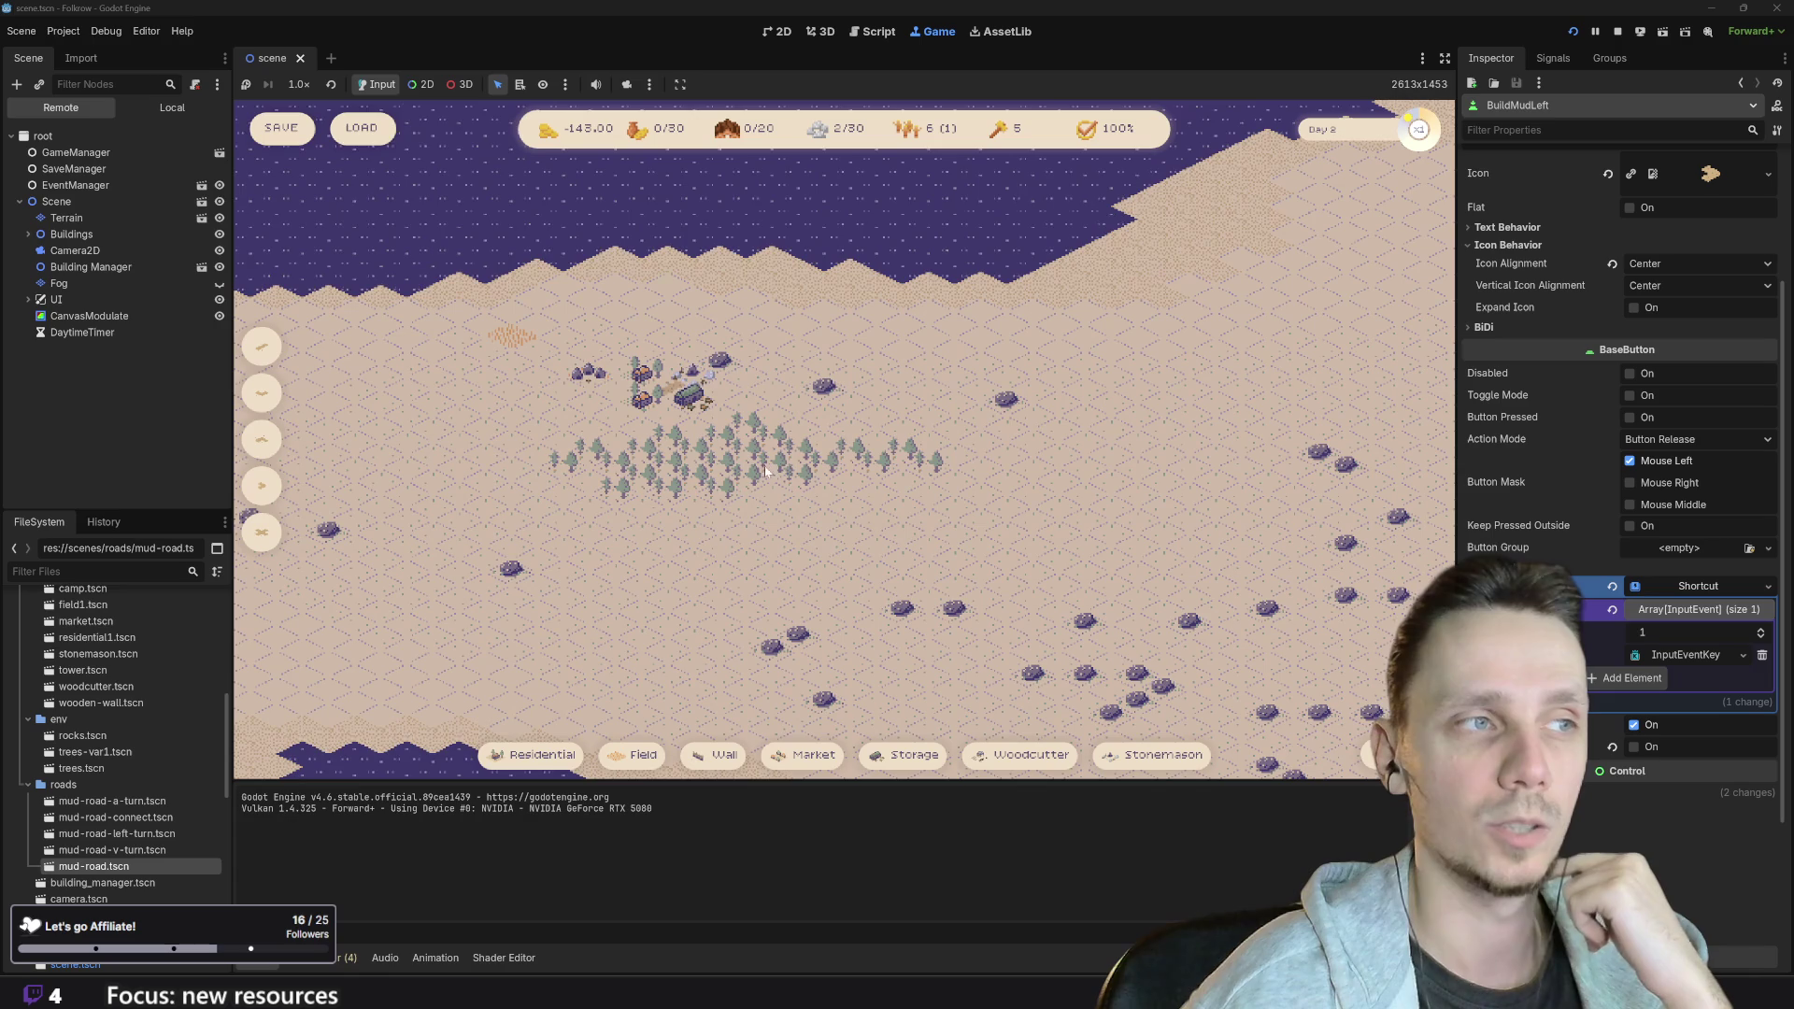
pyautogui.moveTo(973, 563); pyautogui.dragTo(658, 385)
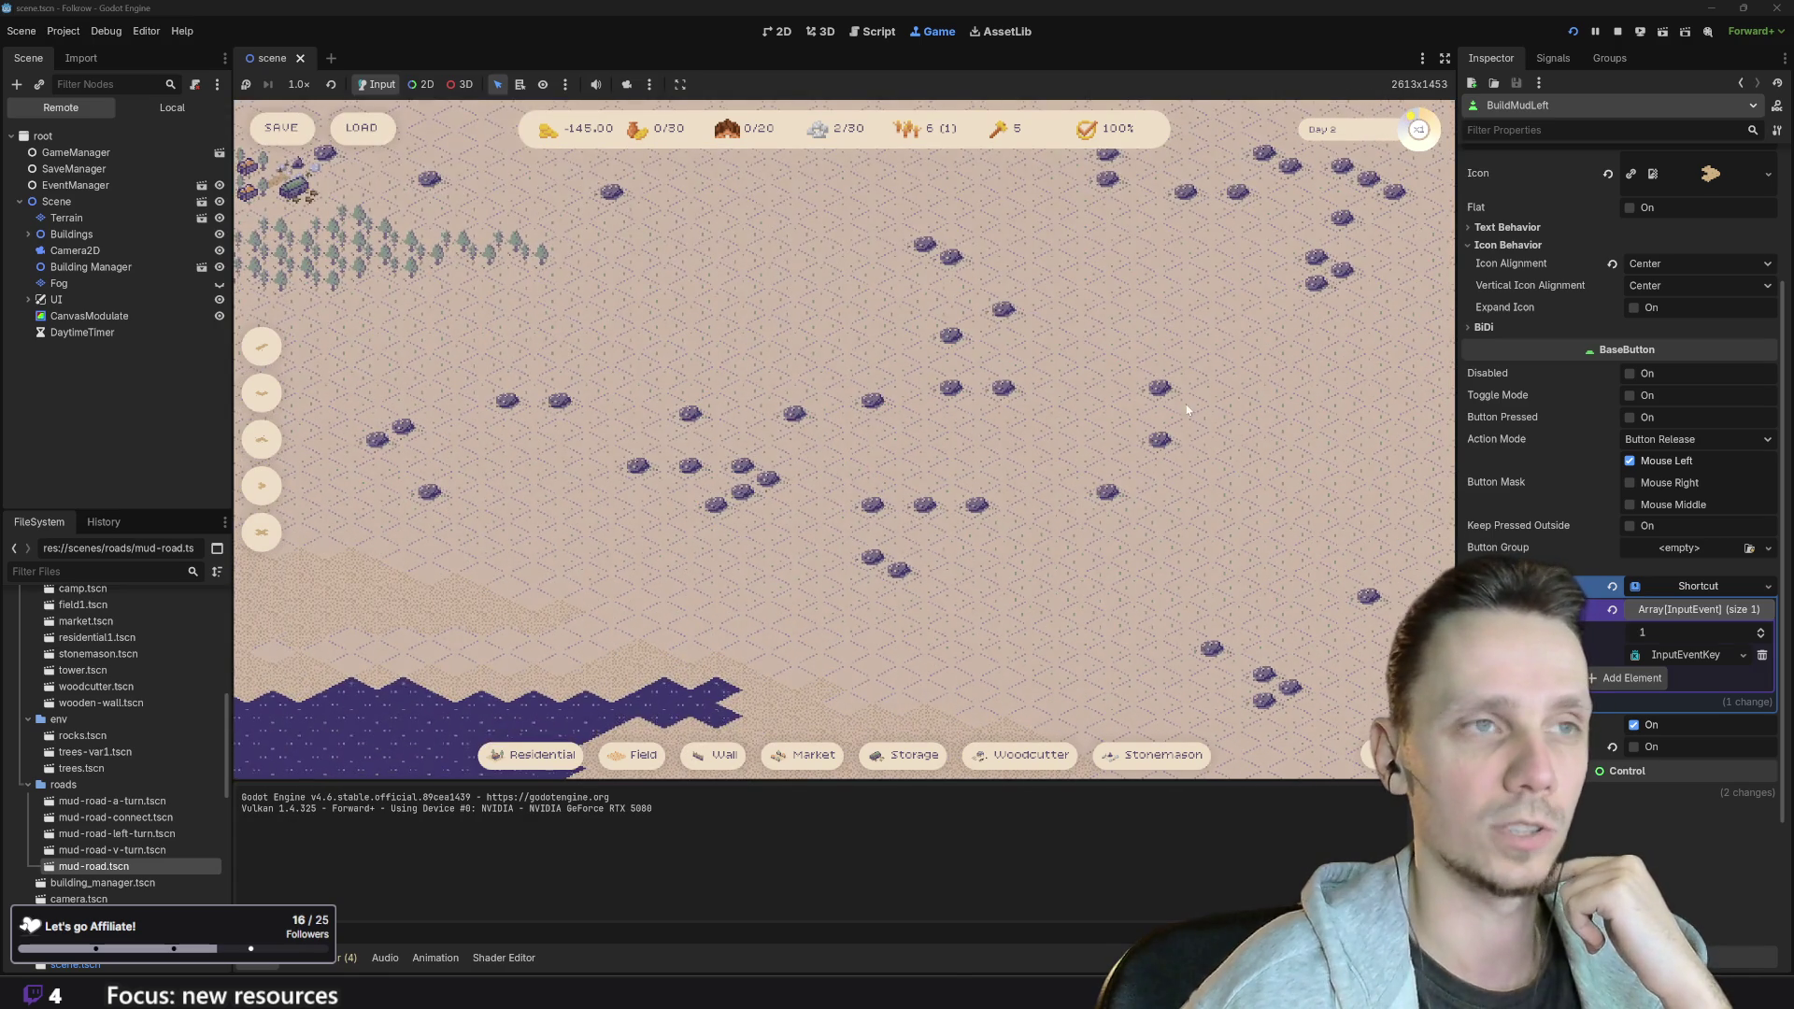
pyautogui.scroll(-4, 950, 680)
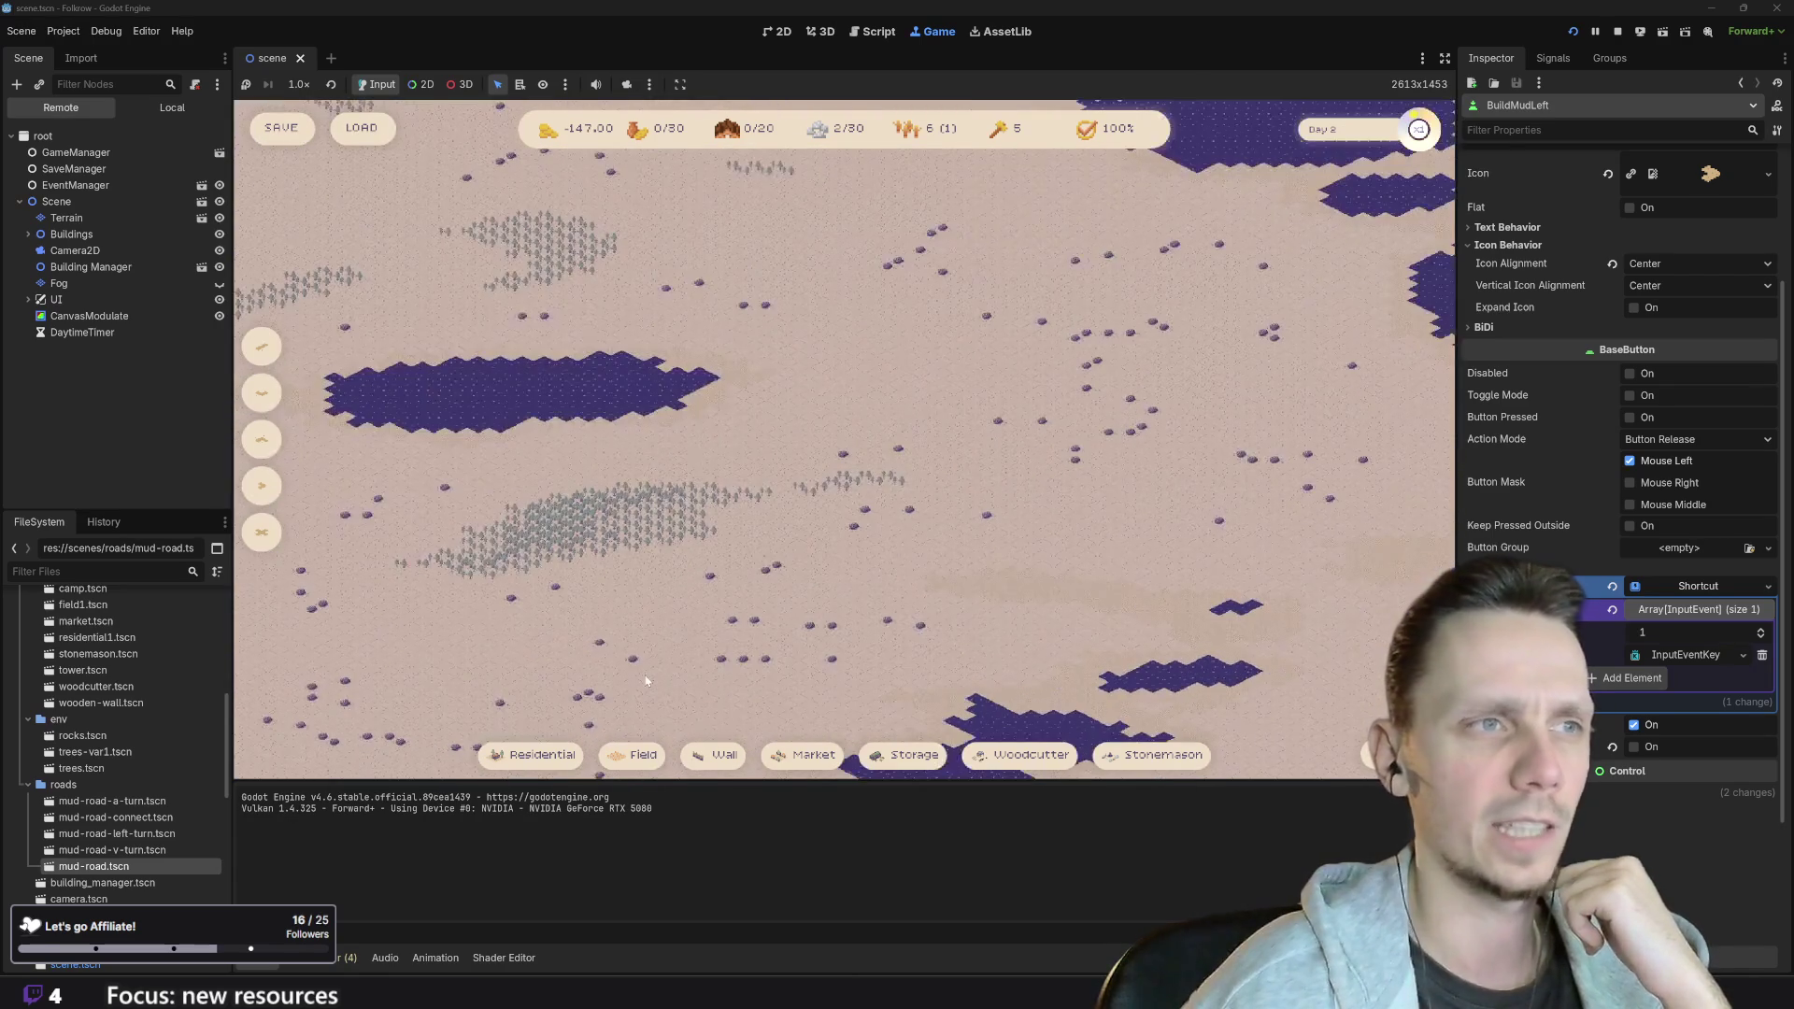
pyautogui.moveTo(565, 589); pyautogui.dragTo(1182, 329)
pyautogui.press('Left')
pyautogui.press('Down')
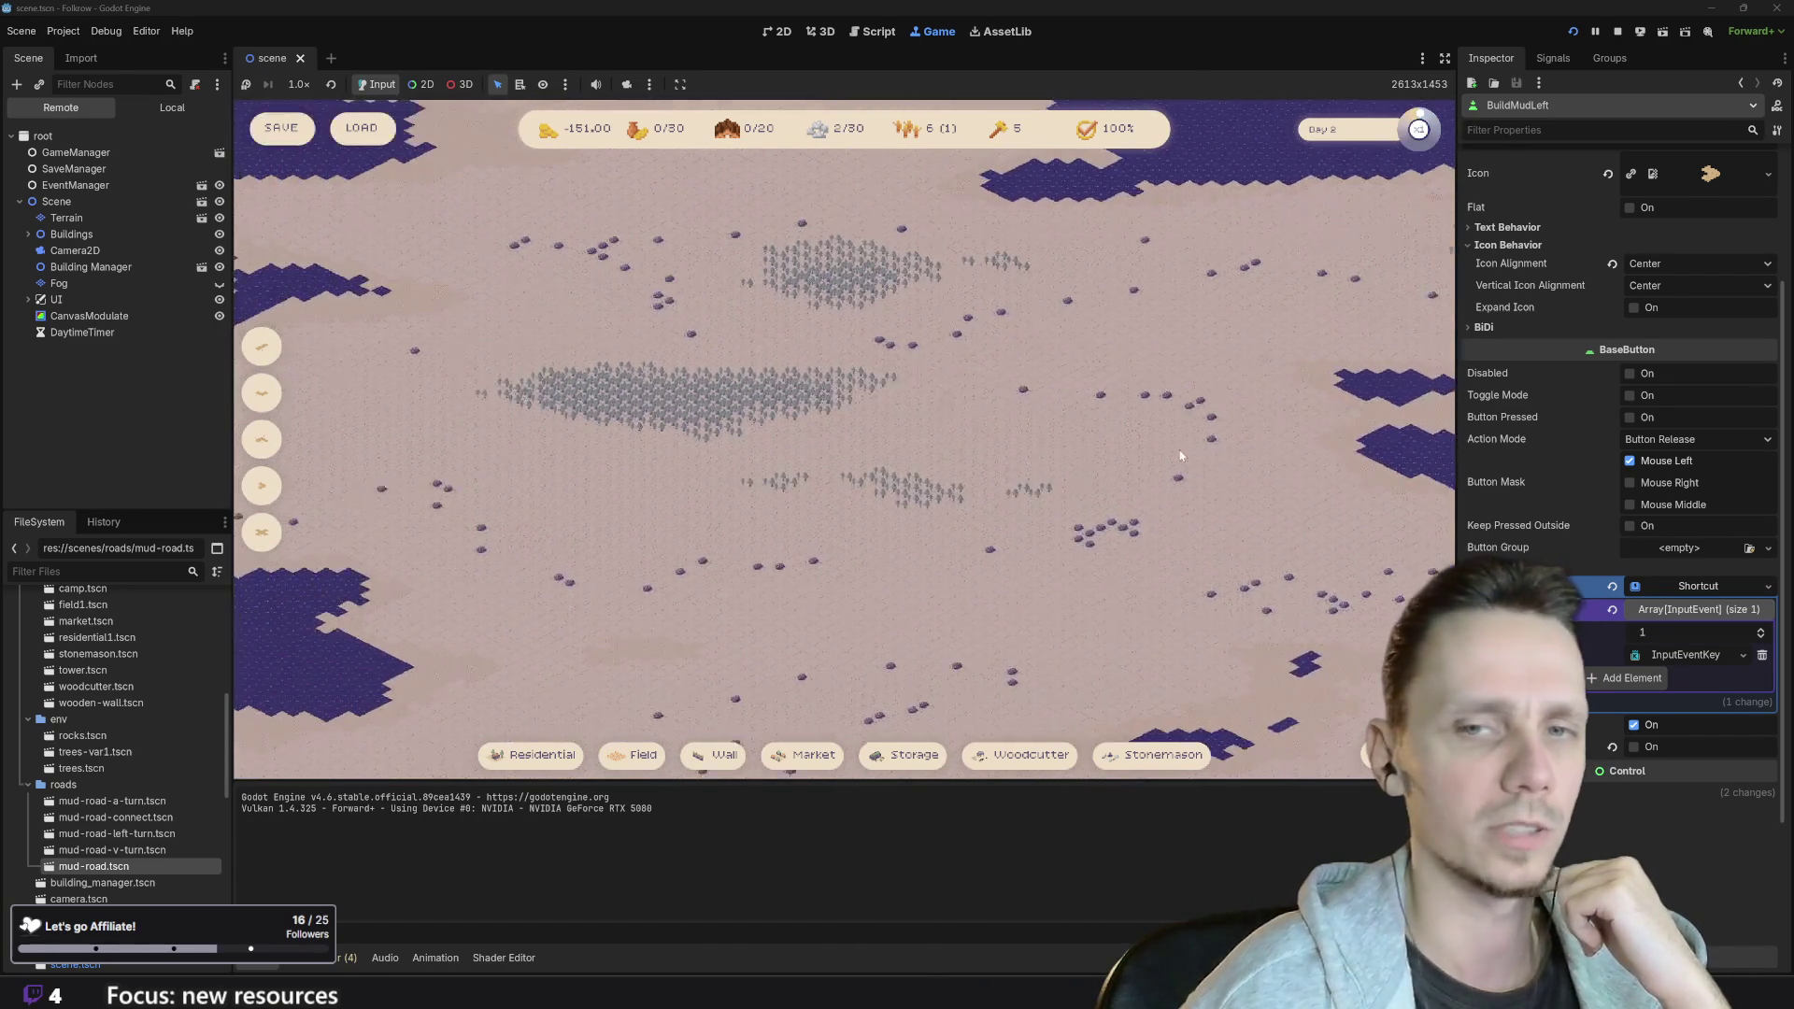
pyautogui.press('Up')
pyautogui.press('Left')
pyautogui.press('Right')
pyautogui.press('Down')
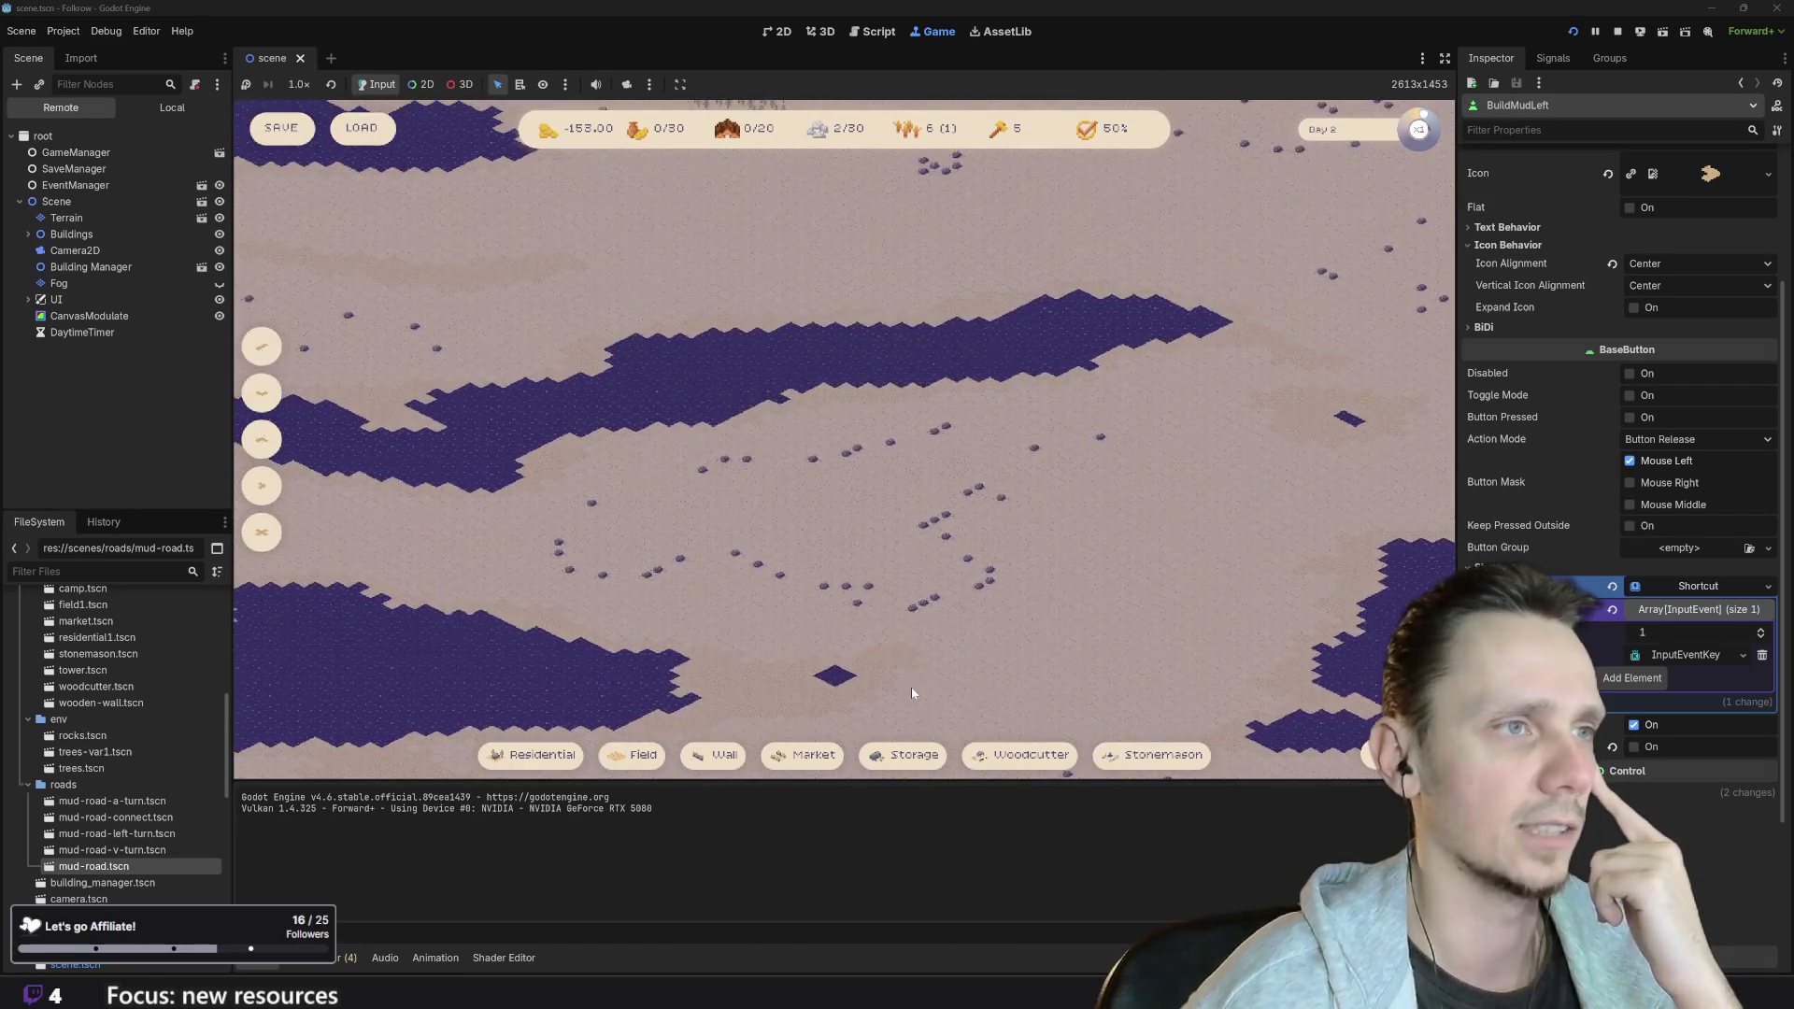
pyautogui.scroll(-3, 973, 513)
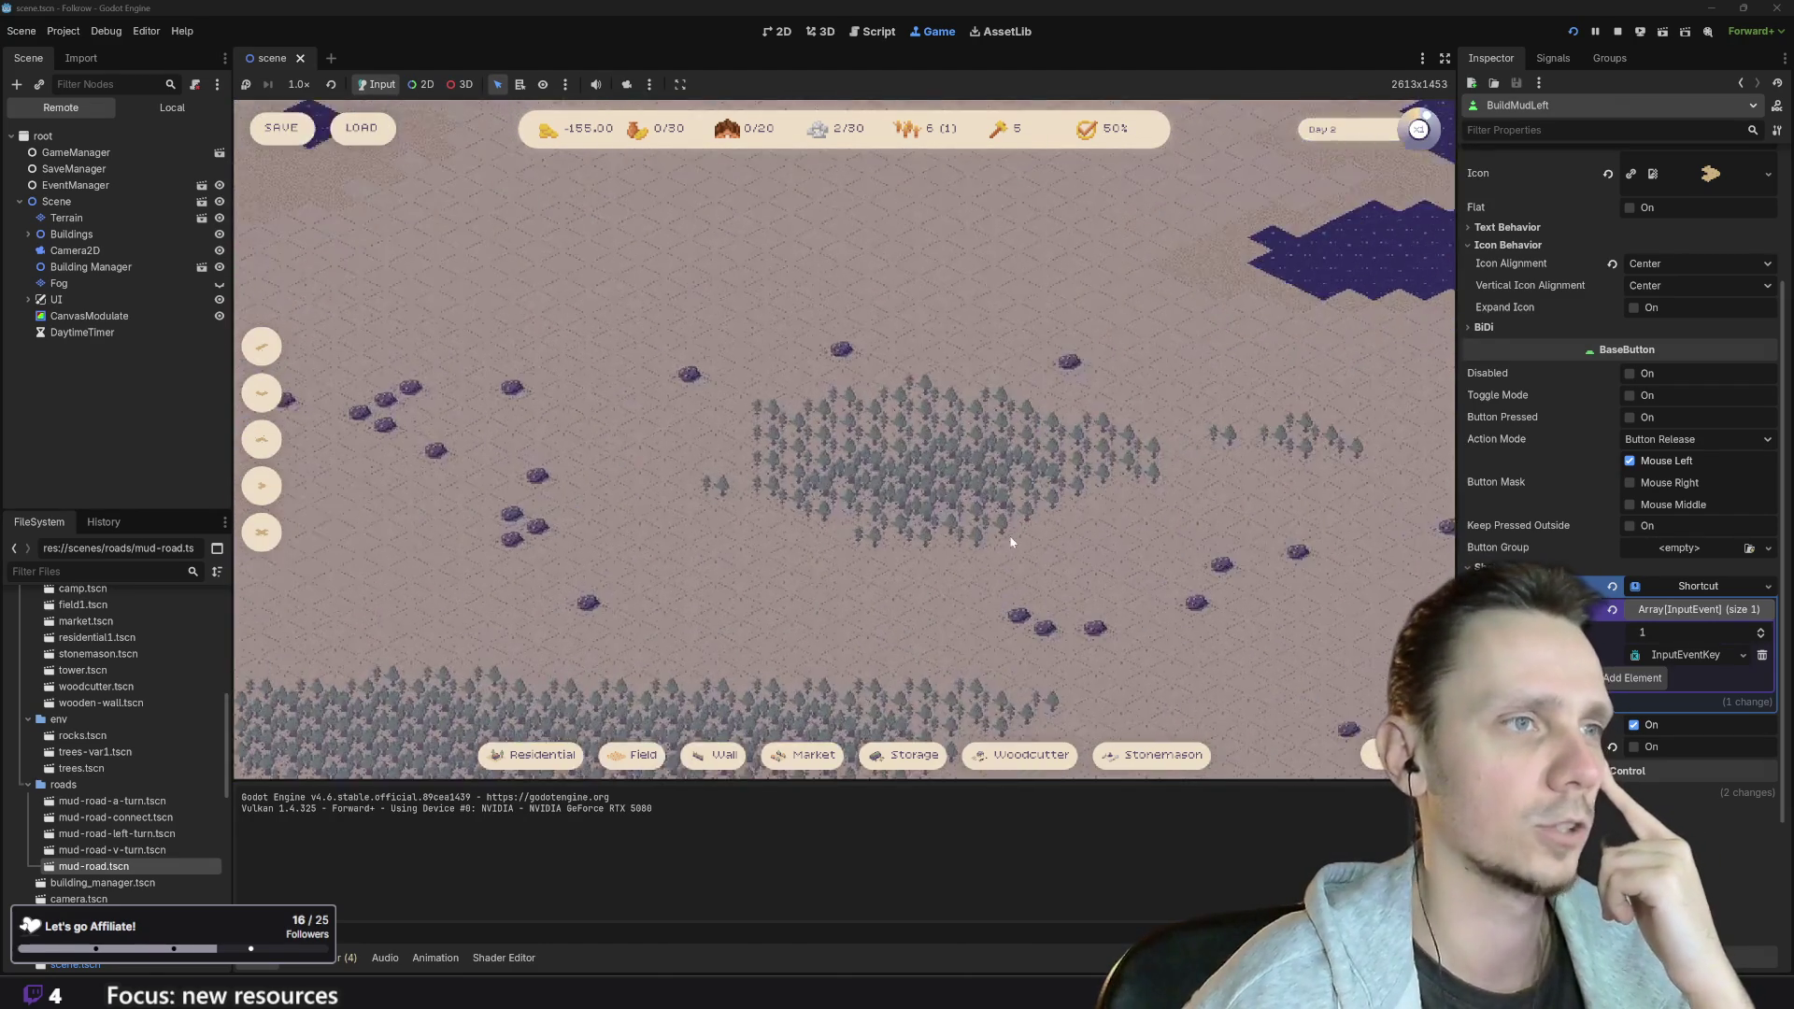
# - Pan the camera across the fog-free map toward other lakes and forests
pyautogui.press('Up')
pyautogui.press('Right')
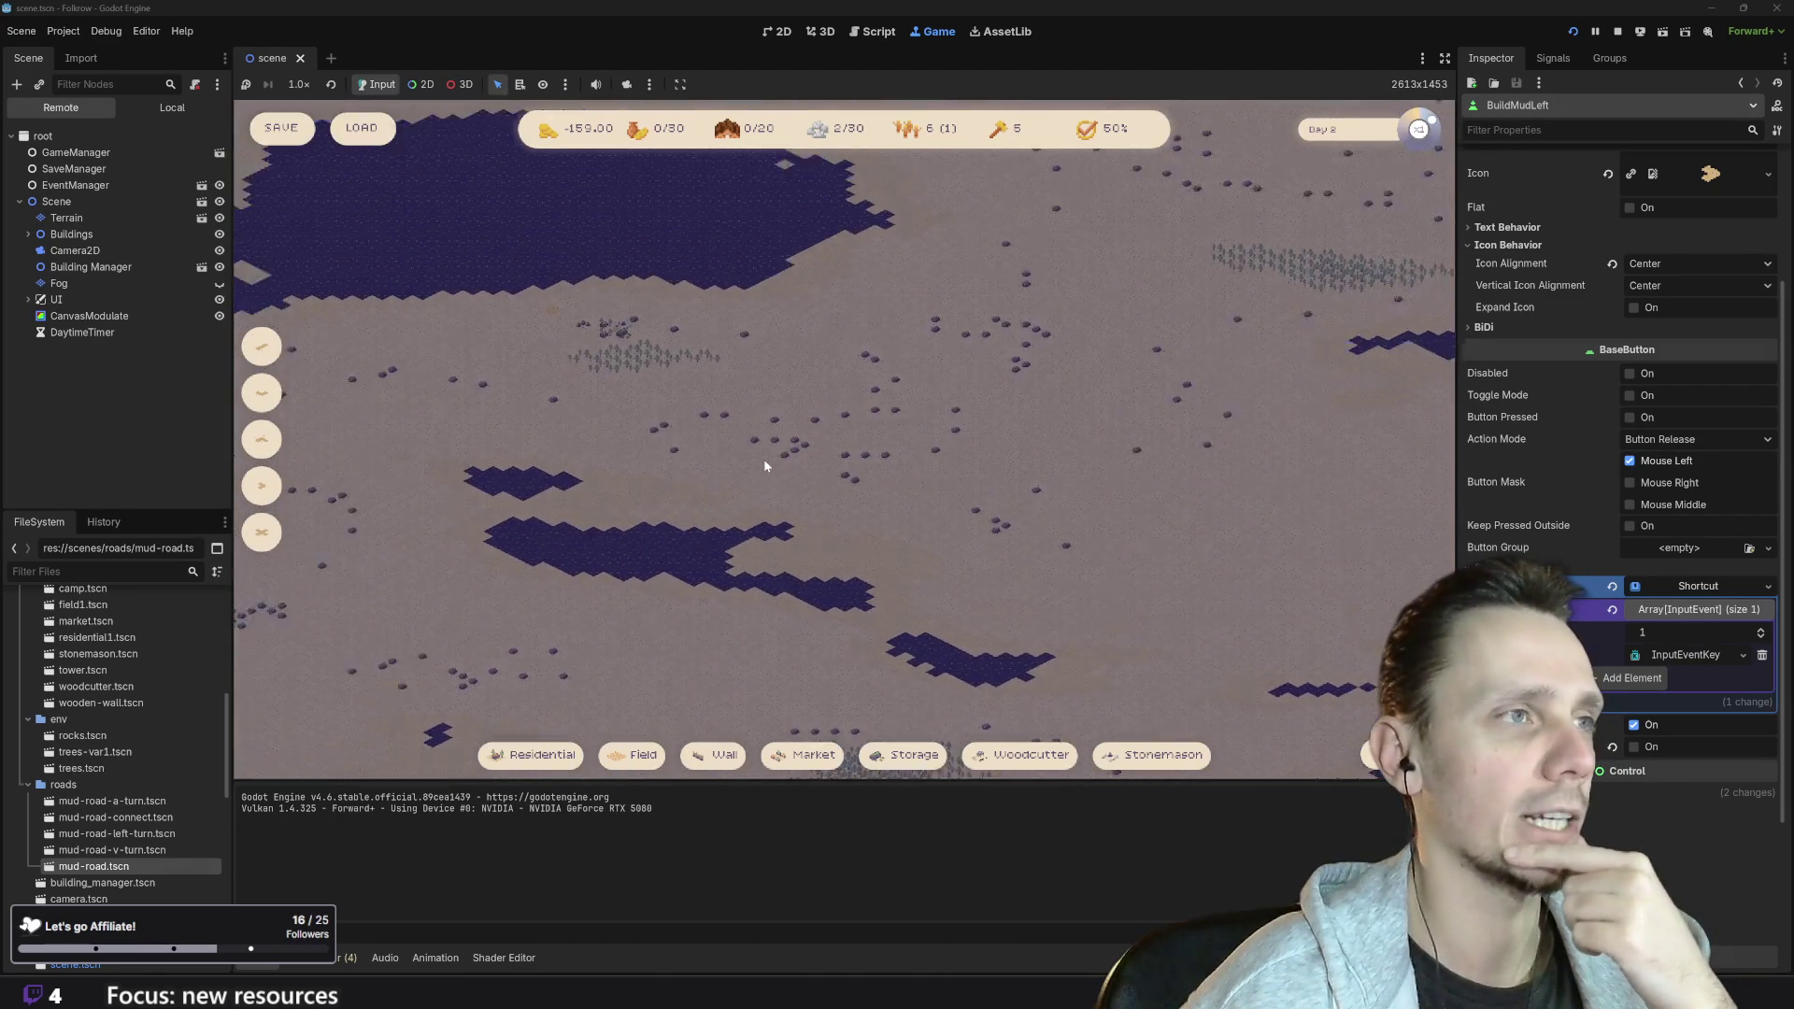
pyautogui.scroll(5, 647, 421)
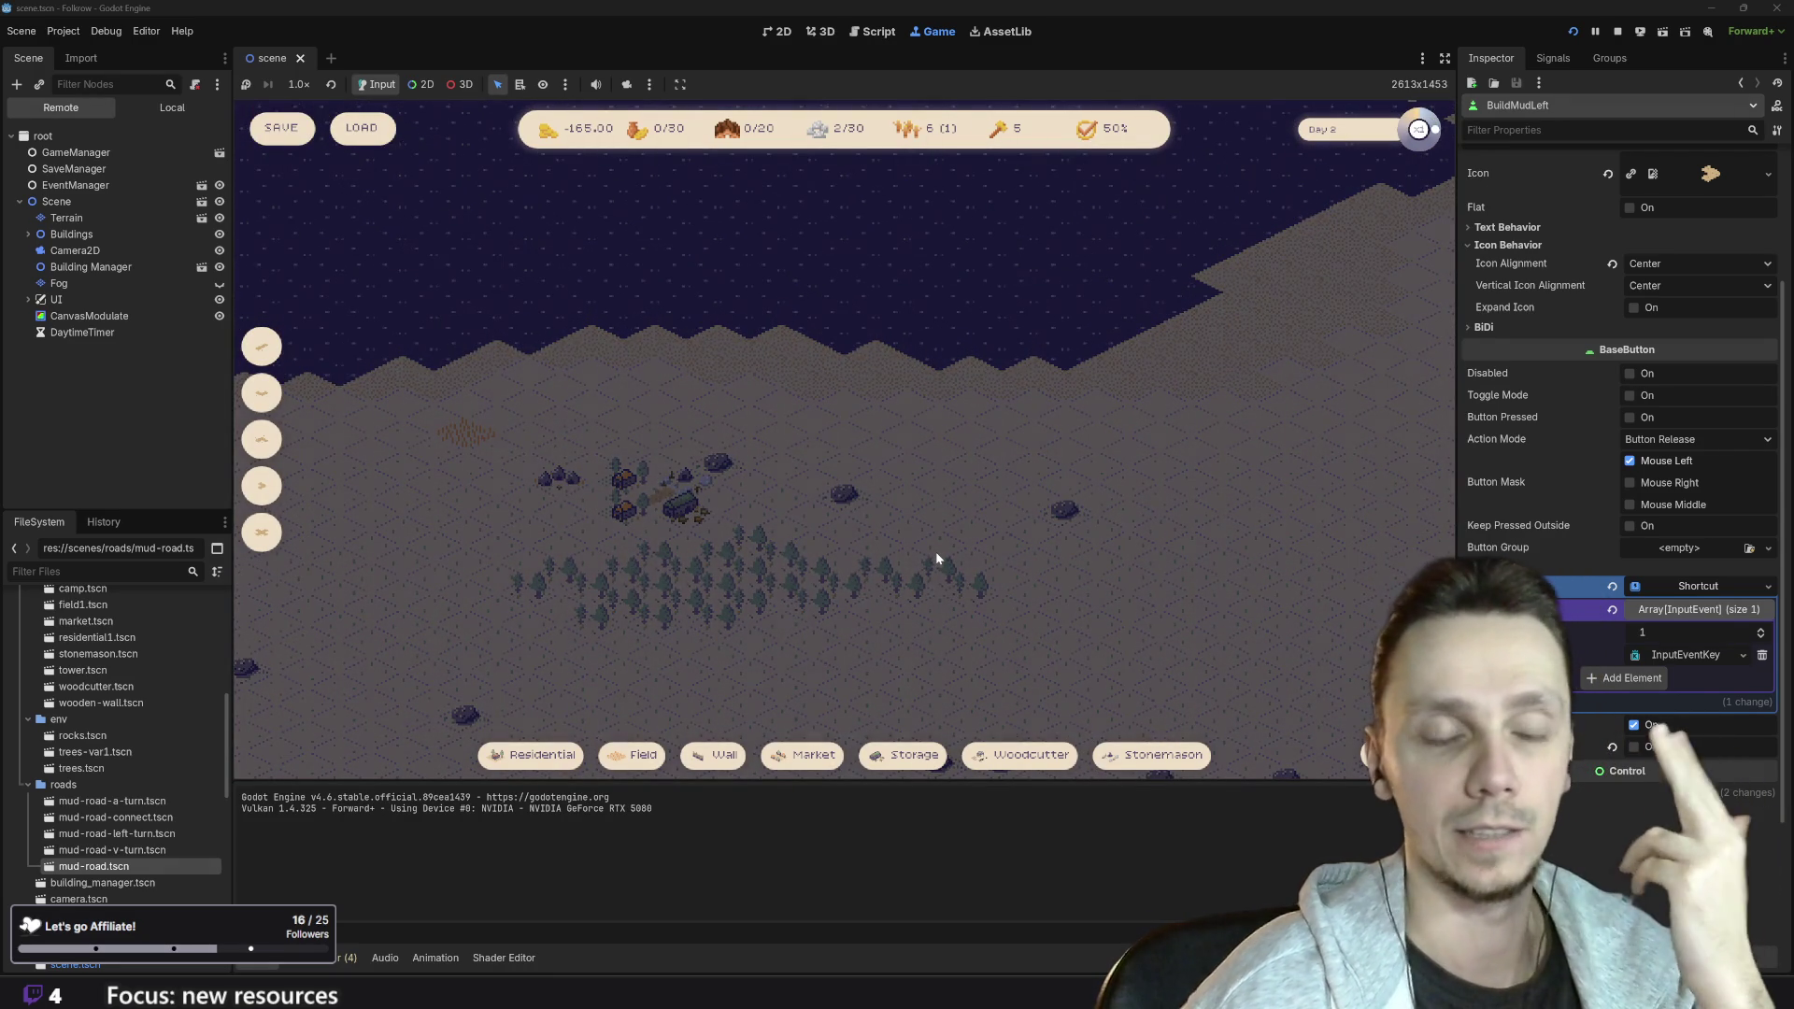
pyautogui.moveTo(936, 558); pyautogui.dragTo(1180, 412)
pyautogui.scroll(-2, 1174, 411)
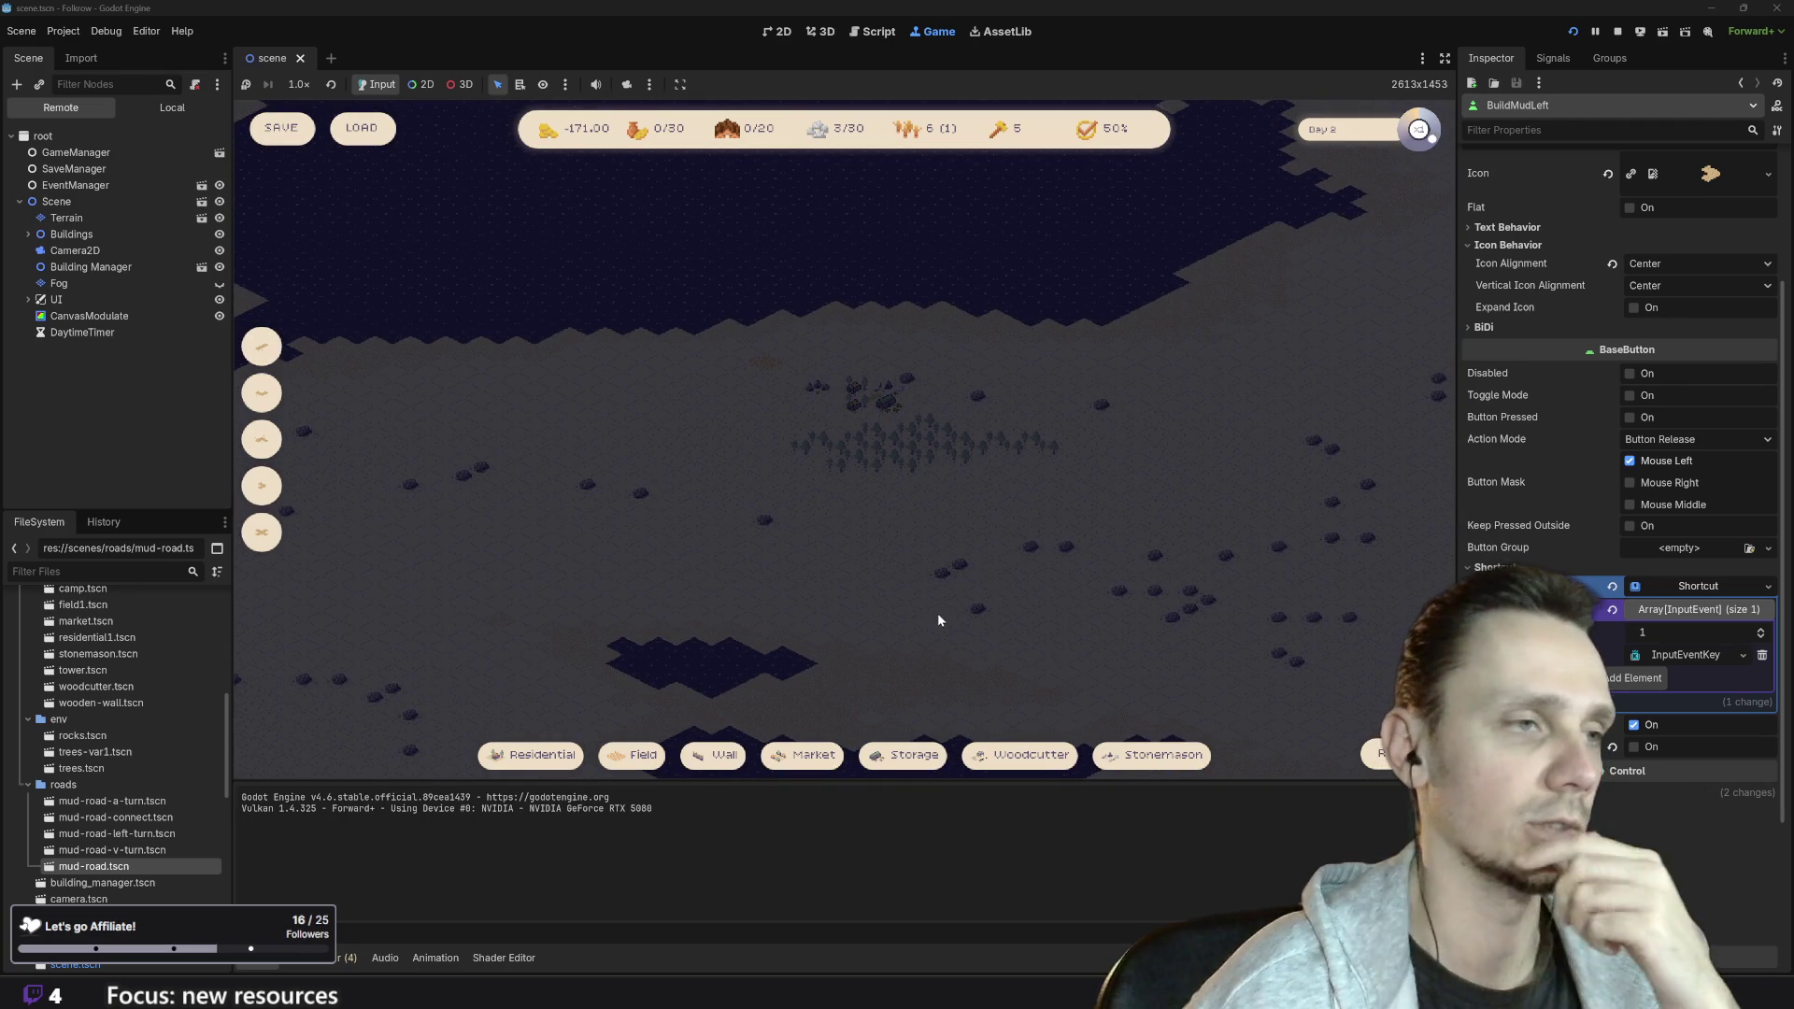
pyautogui.moveTo(790, 602)
pyautogui.mouseDown()
pyautogui.moveTo(972, 562)
pyautogui.moveTo(1050, 564)
pyautogui.moveTo(1103, 592)
pyautogui.mouseUp()
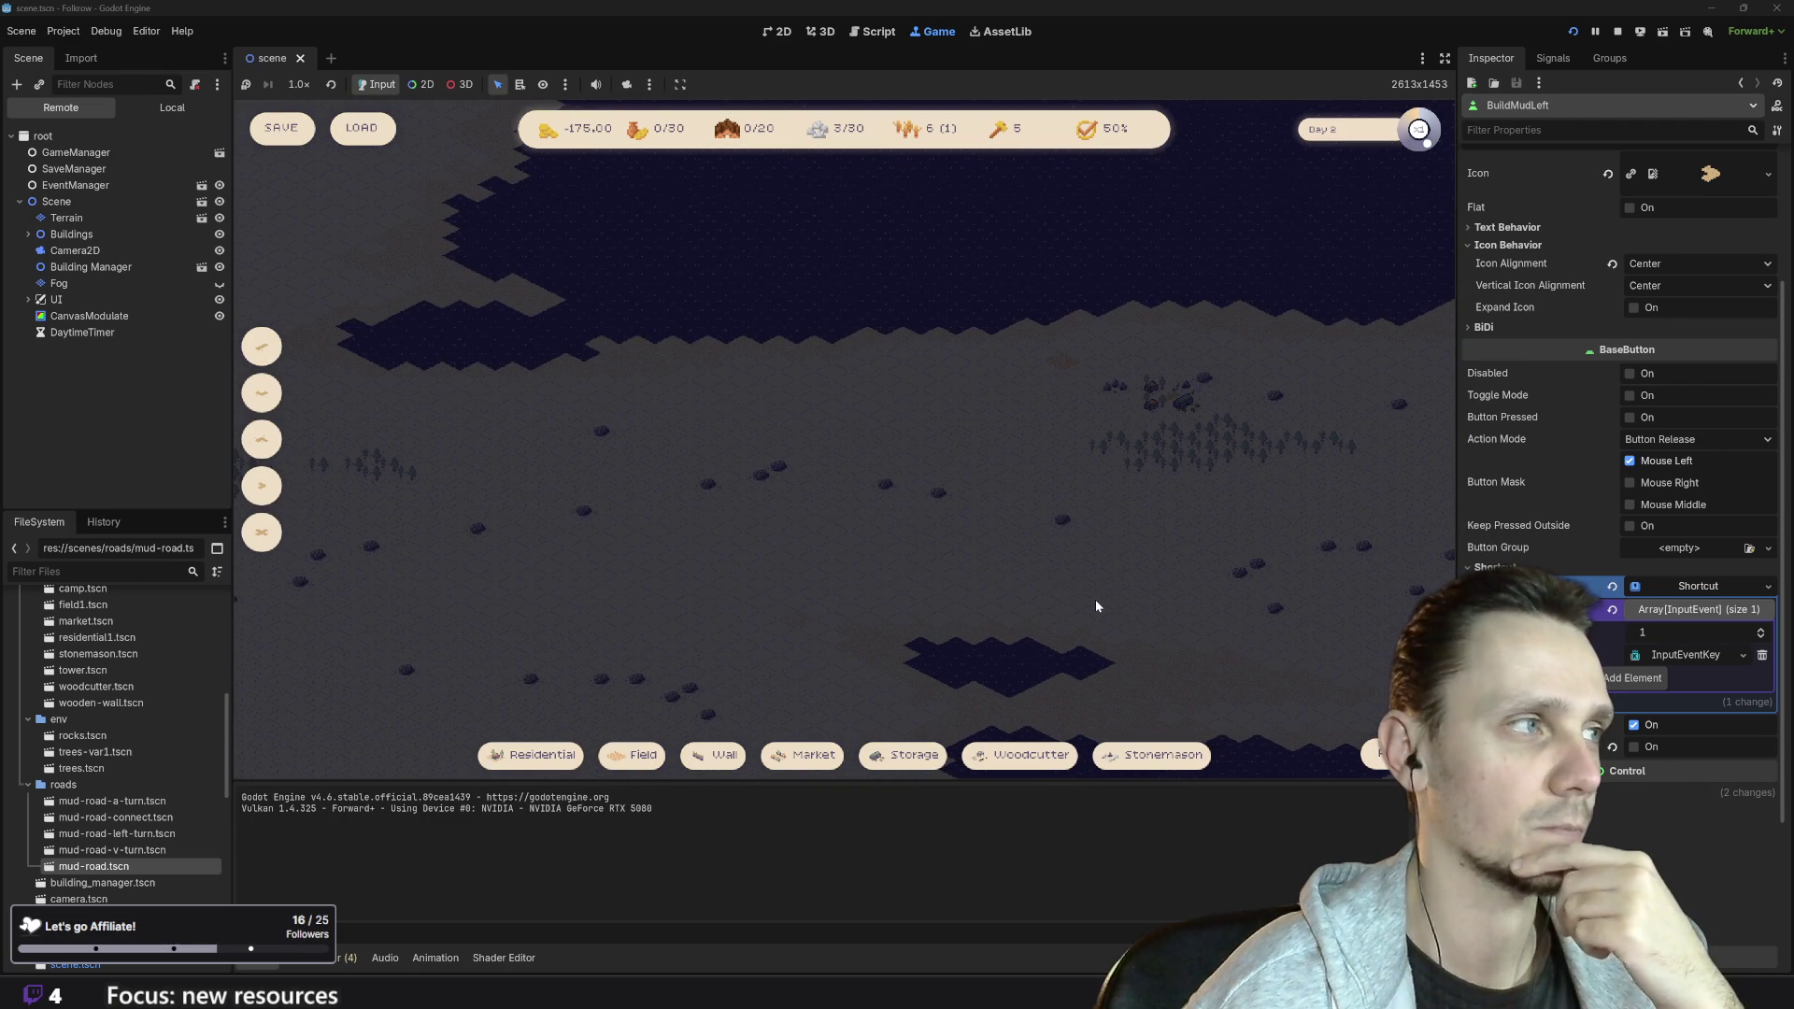
# - Bring the village back to centre and zoom in and out around it
pyautogui.moveTo(1080, 593)
pyautogui.mouseDown()
pyautogui.moveTo(1000, 581)
pyautogui.moveTo(761, 607)
pyautogui.mouseUp()
pyautogui.scroll(3, 966, 404)
pyautogui.scroll(-3, 967, 411)
pyautogui.moveTo(983, 367)
pyautogui.mouseDown()
pyautogui.moveTo(1006, 559)
pyautogui.moveTo(1006, 480)
pyautogui.mouseUp()
pyautogui.scroll(-3, 1008, 487)
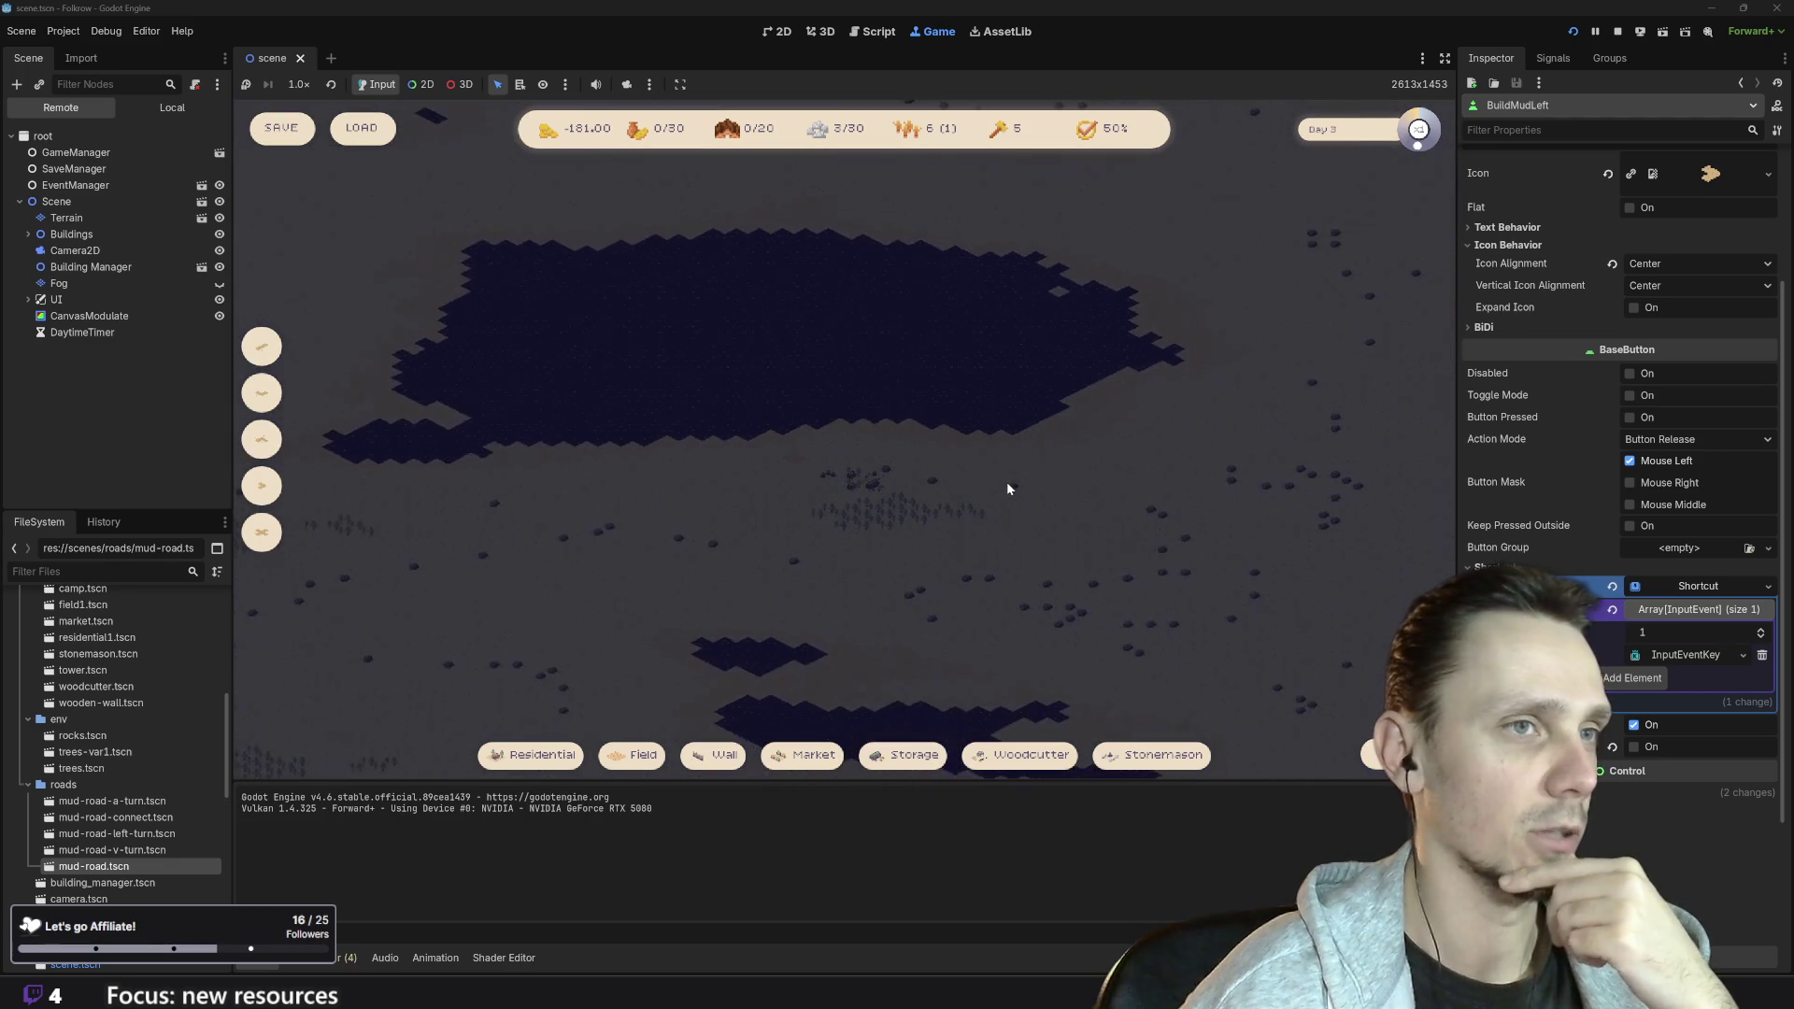
pyautogui.scroll(5, 1006, 480)
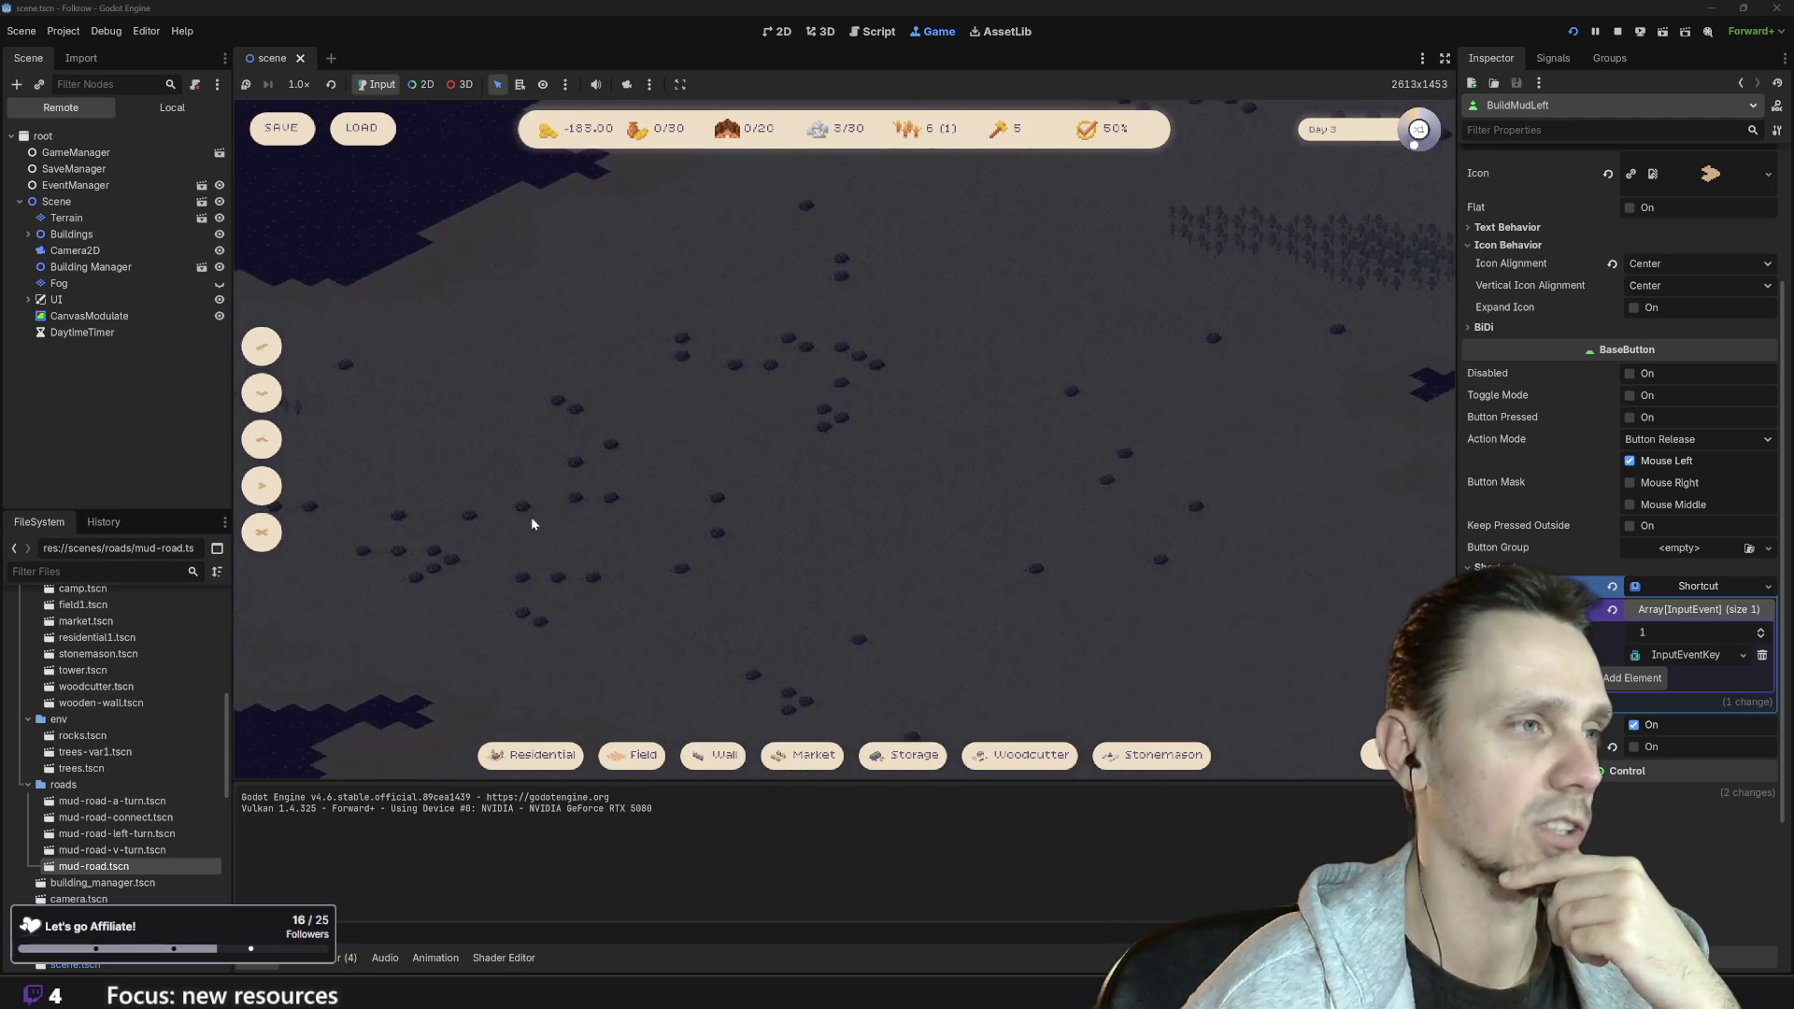
pyautogui.scroll(2, 951, 551)
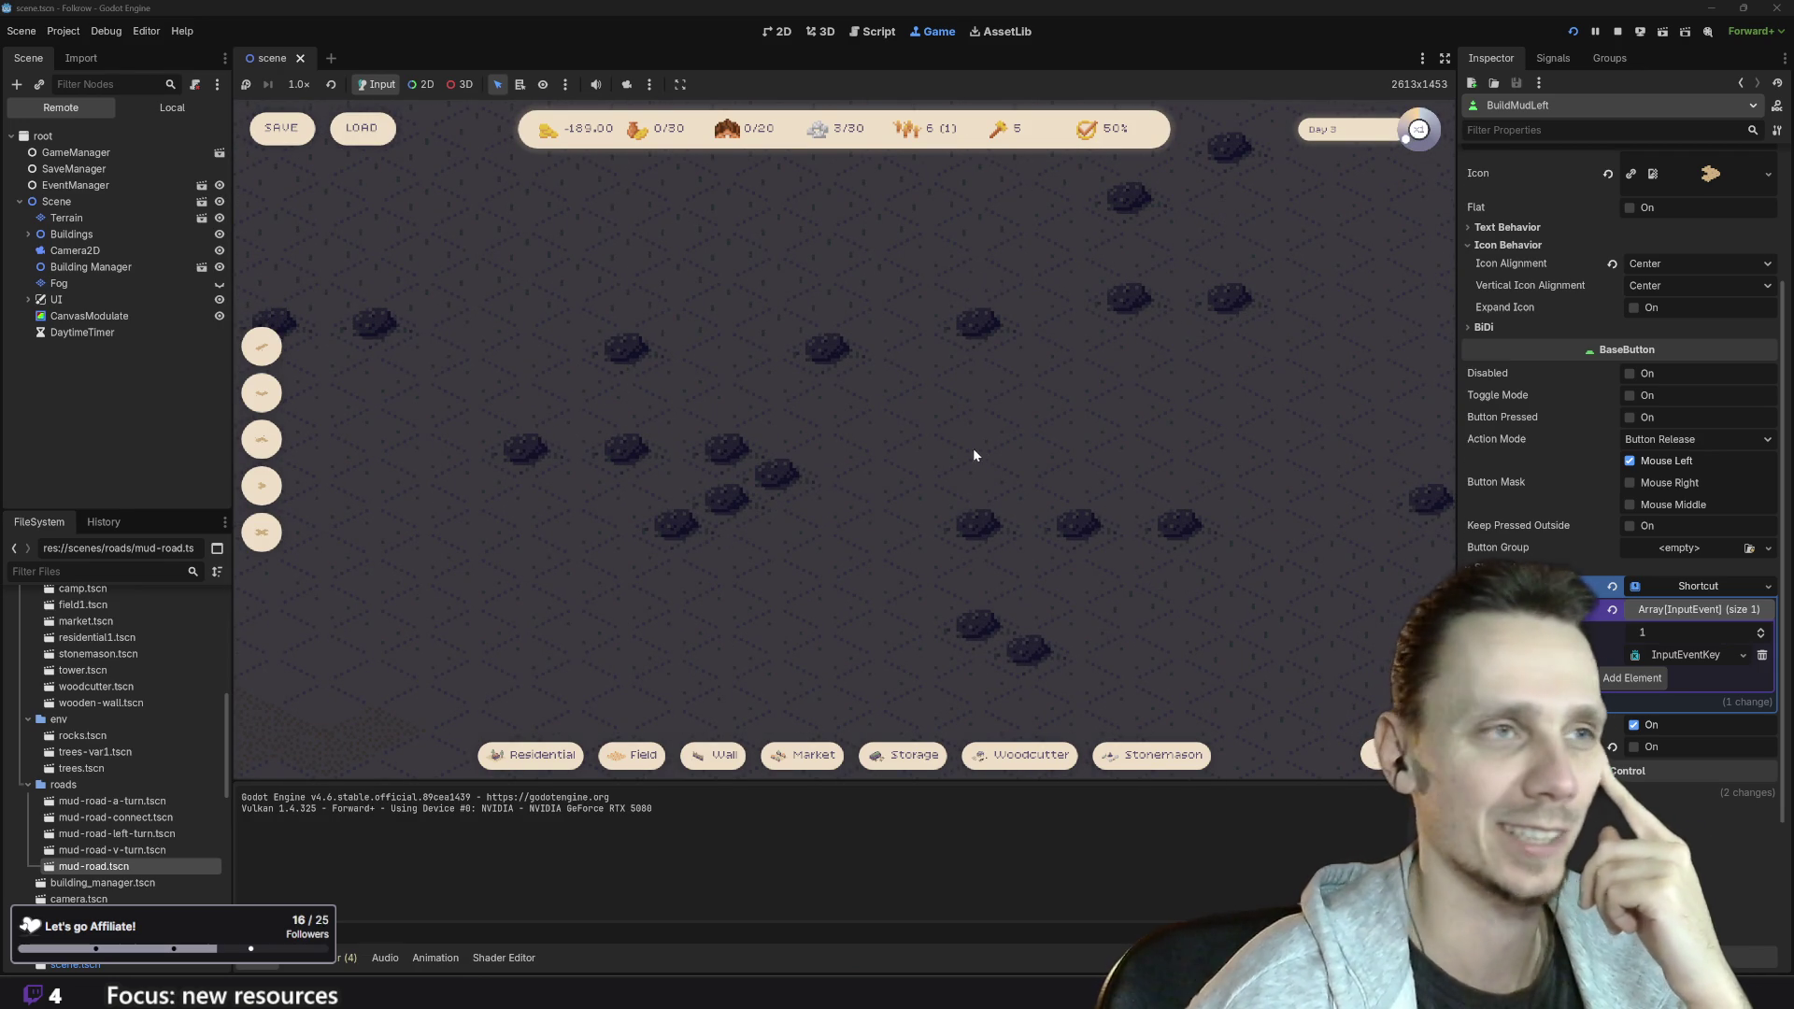
pyautogui.scroll(-5, 967, 452)
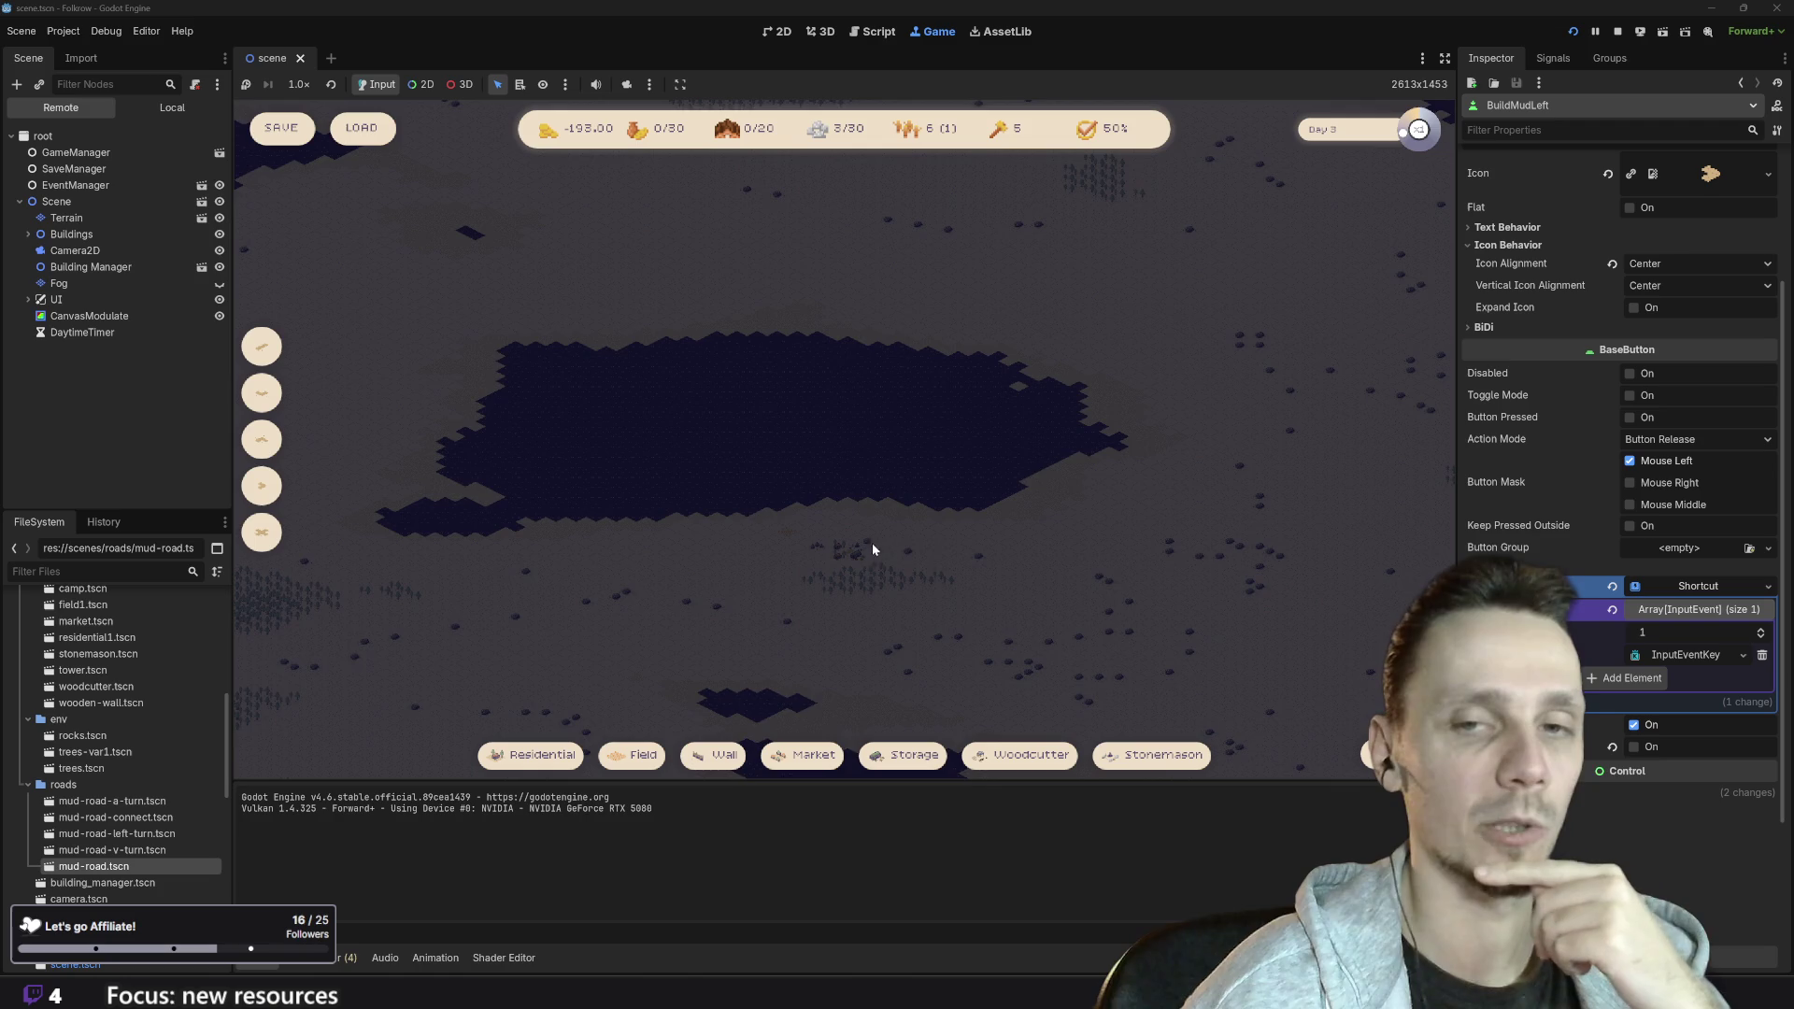
pyautogui.scroll(3, 858, 559)
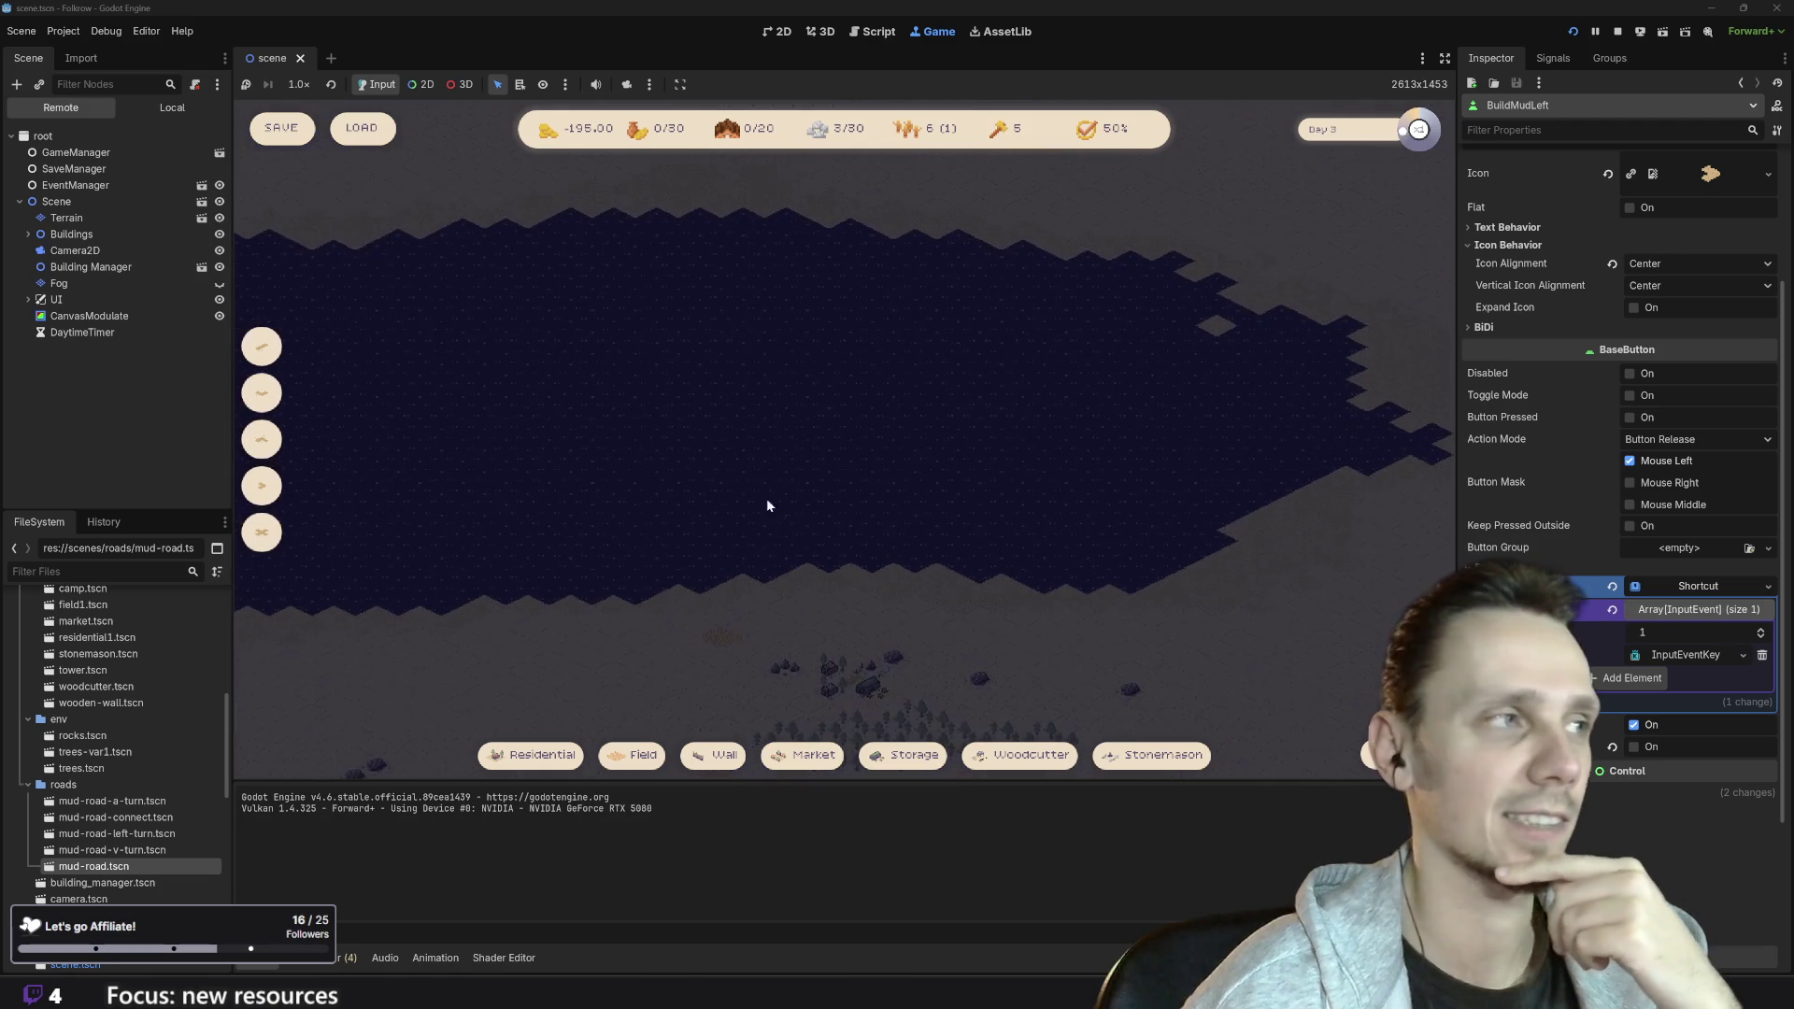
# - Show the fog layer again, then hide it once more to compare the map
pyautogui.click(219, 285)
pyautogui.scroll(-3, 946, 584)
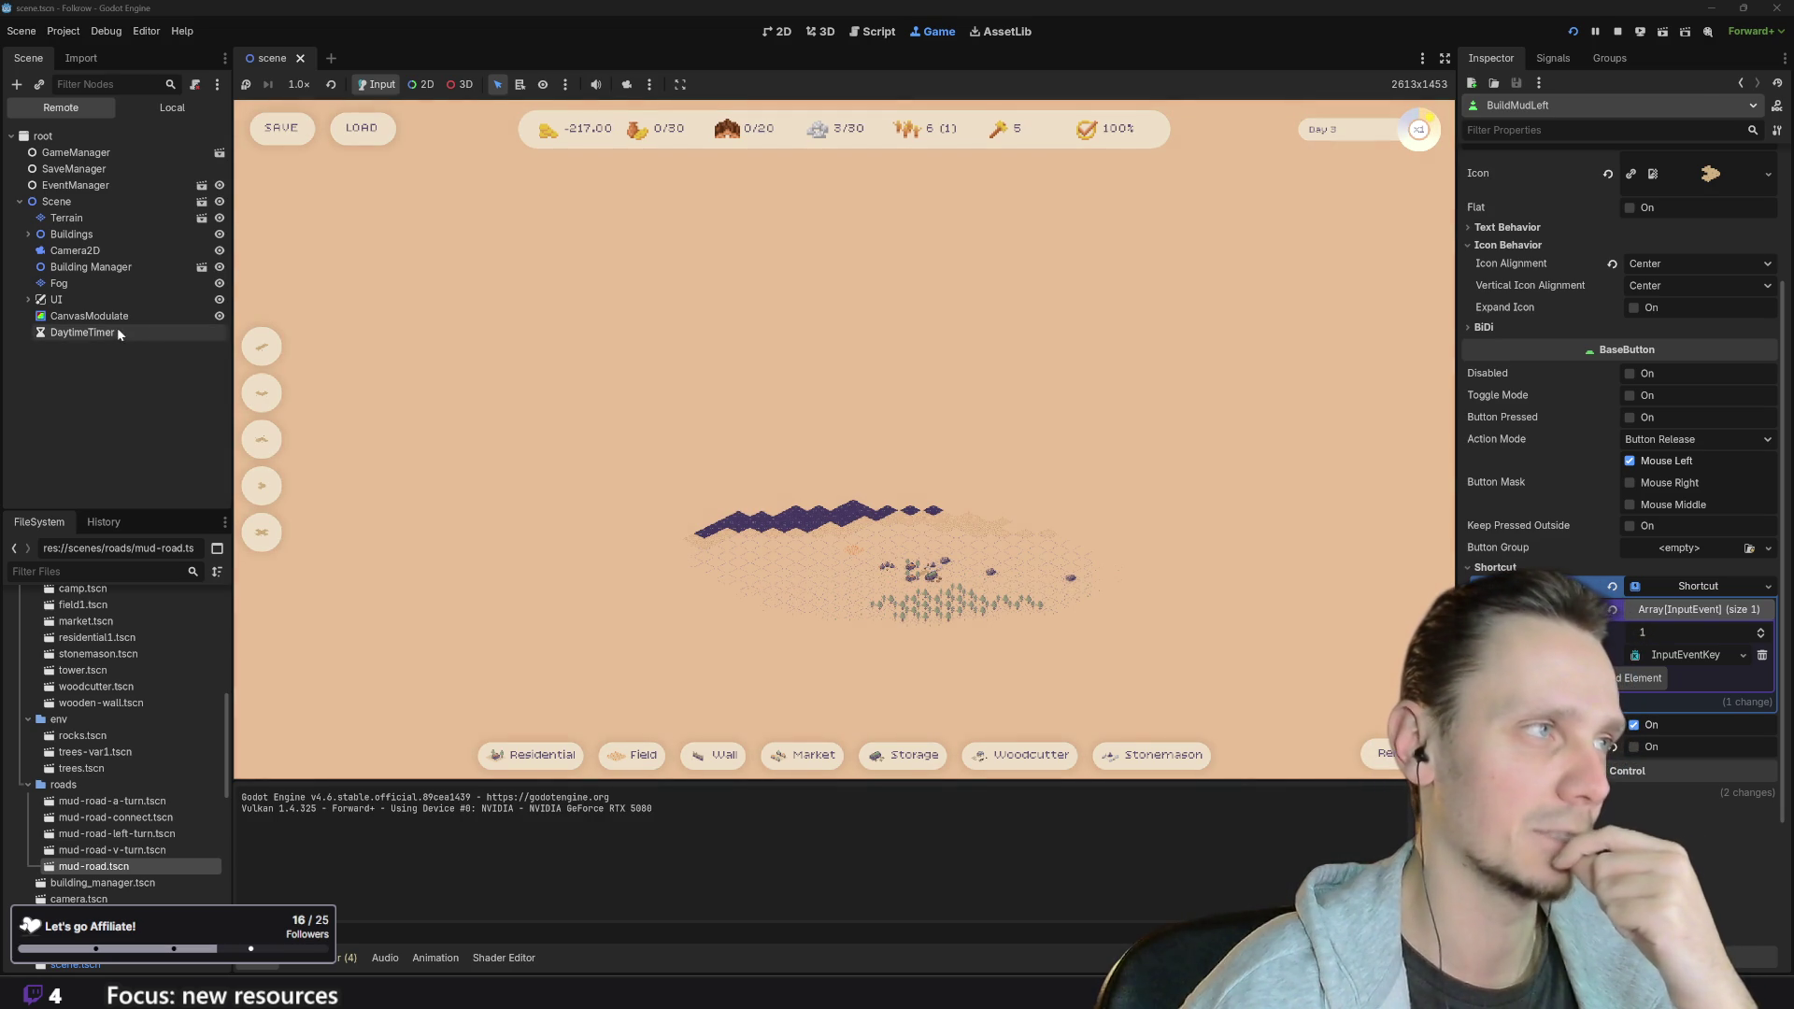
pyautogui.click(220, 283)
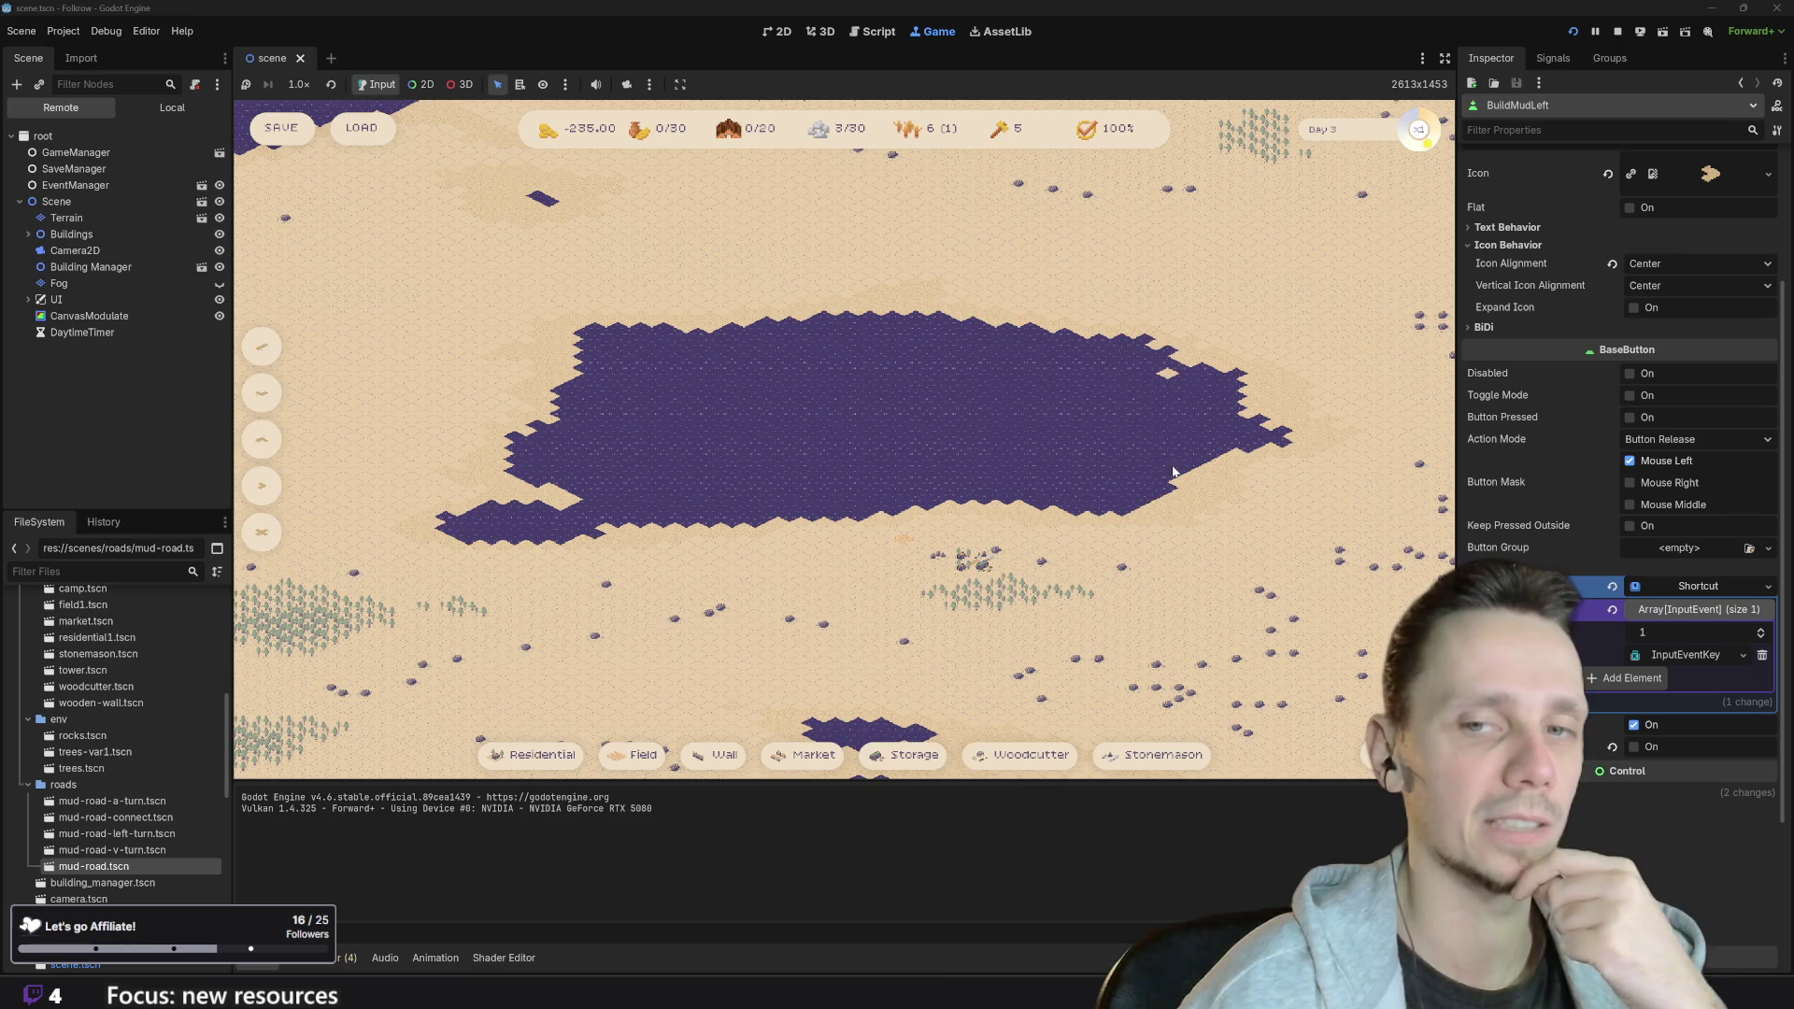
# - Stop the running game after a final pan across the lakes
pyautogui.press('w')
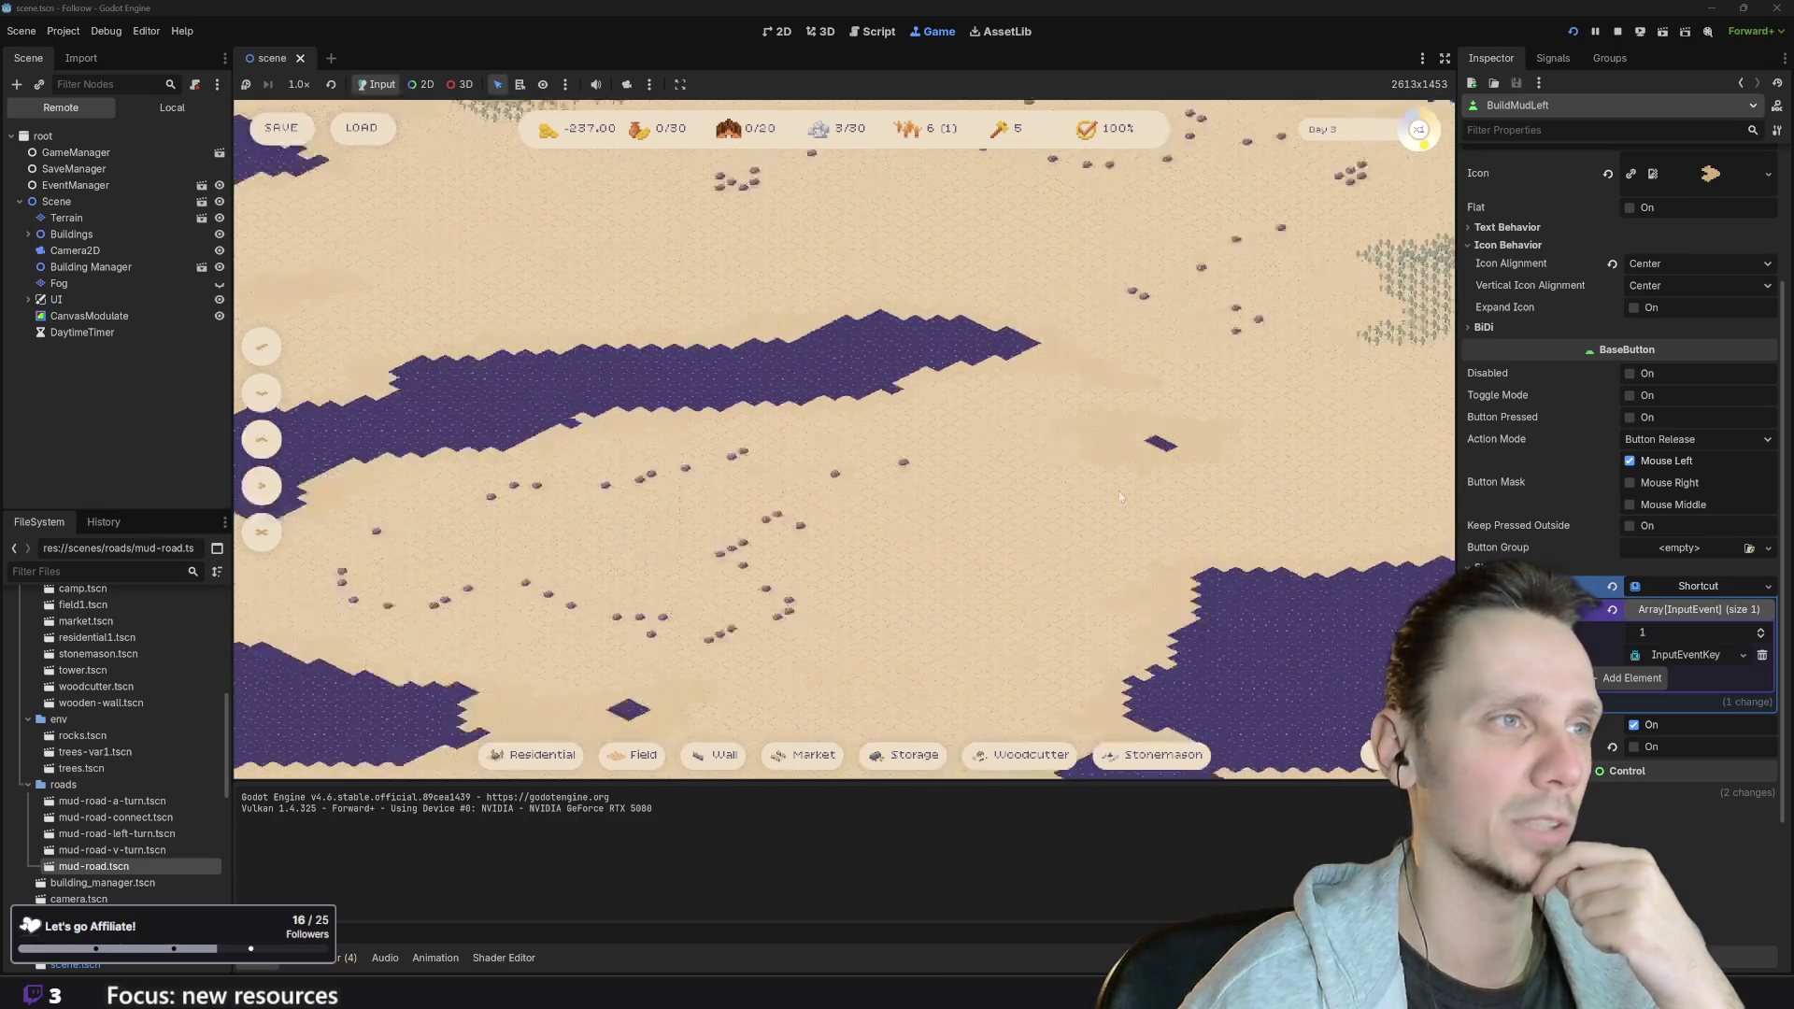
pyautogui.press('w')
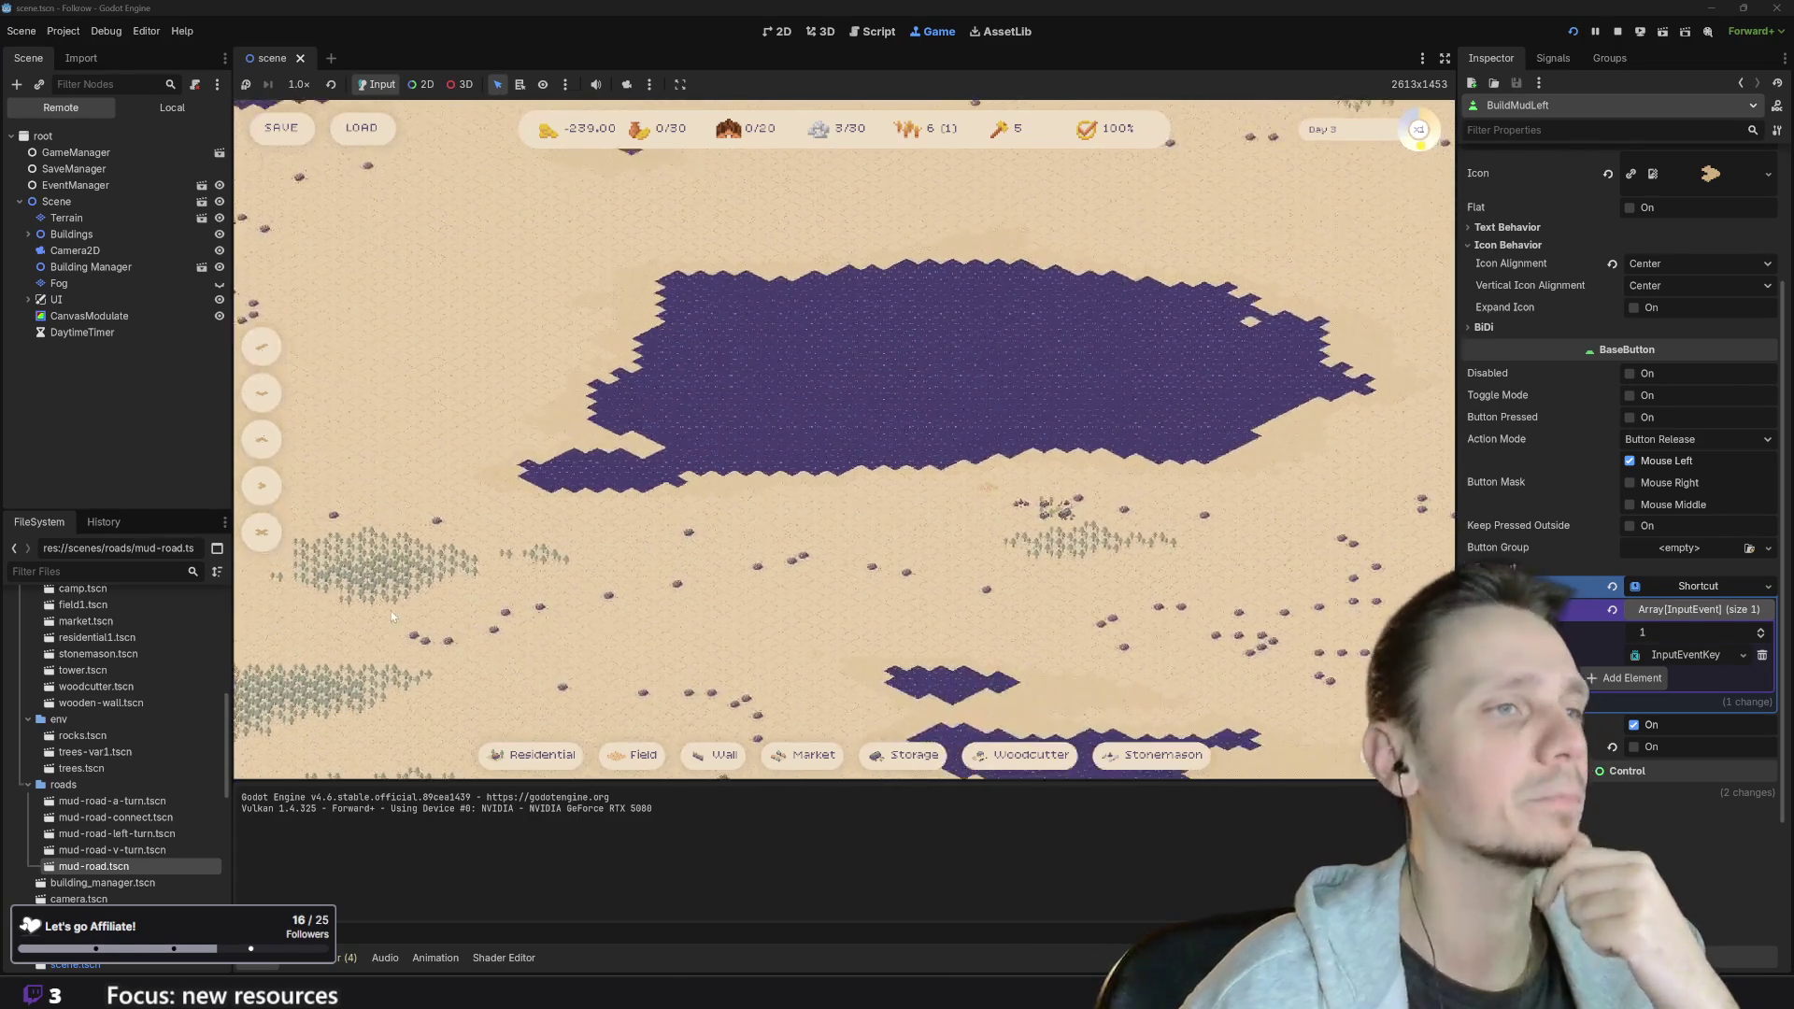
pyautogui.scroll(2, 860, 683)
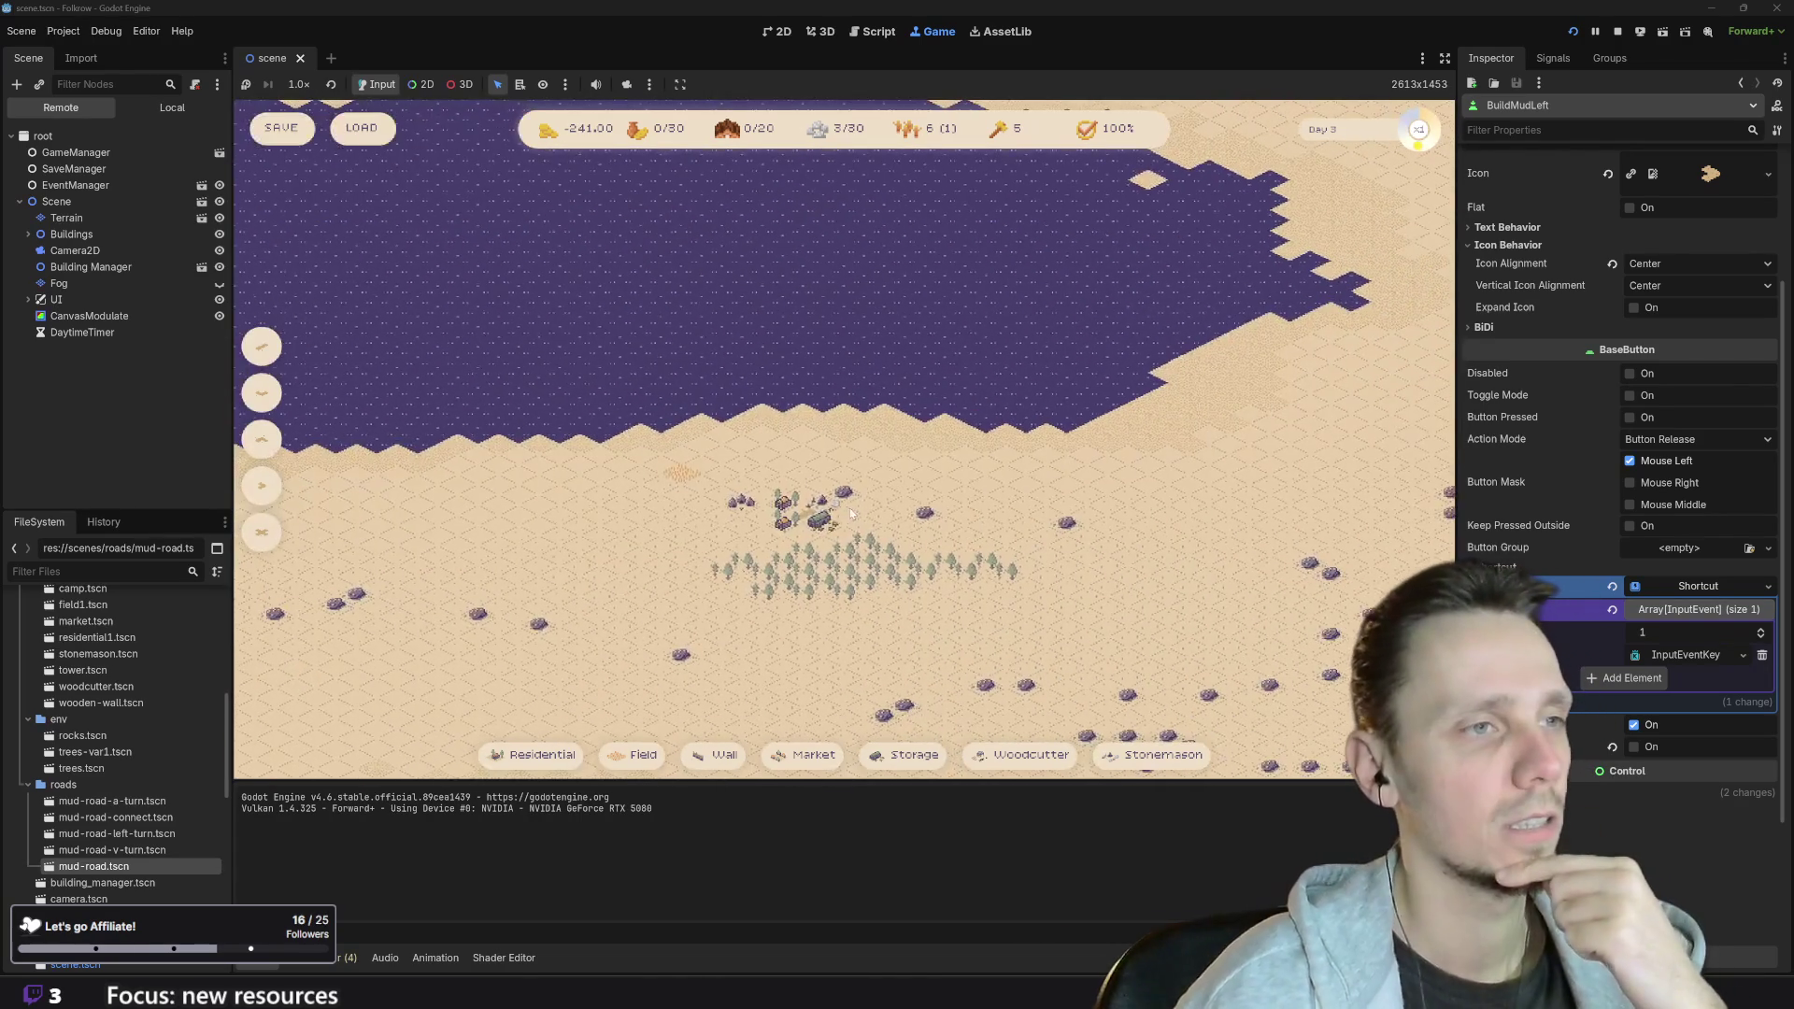
pyautogui.click(1618, 32)
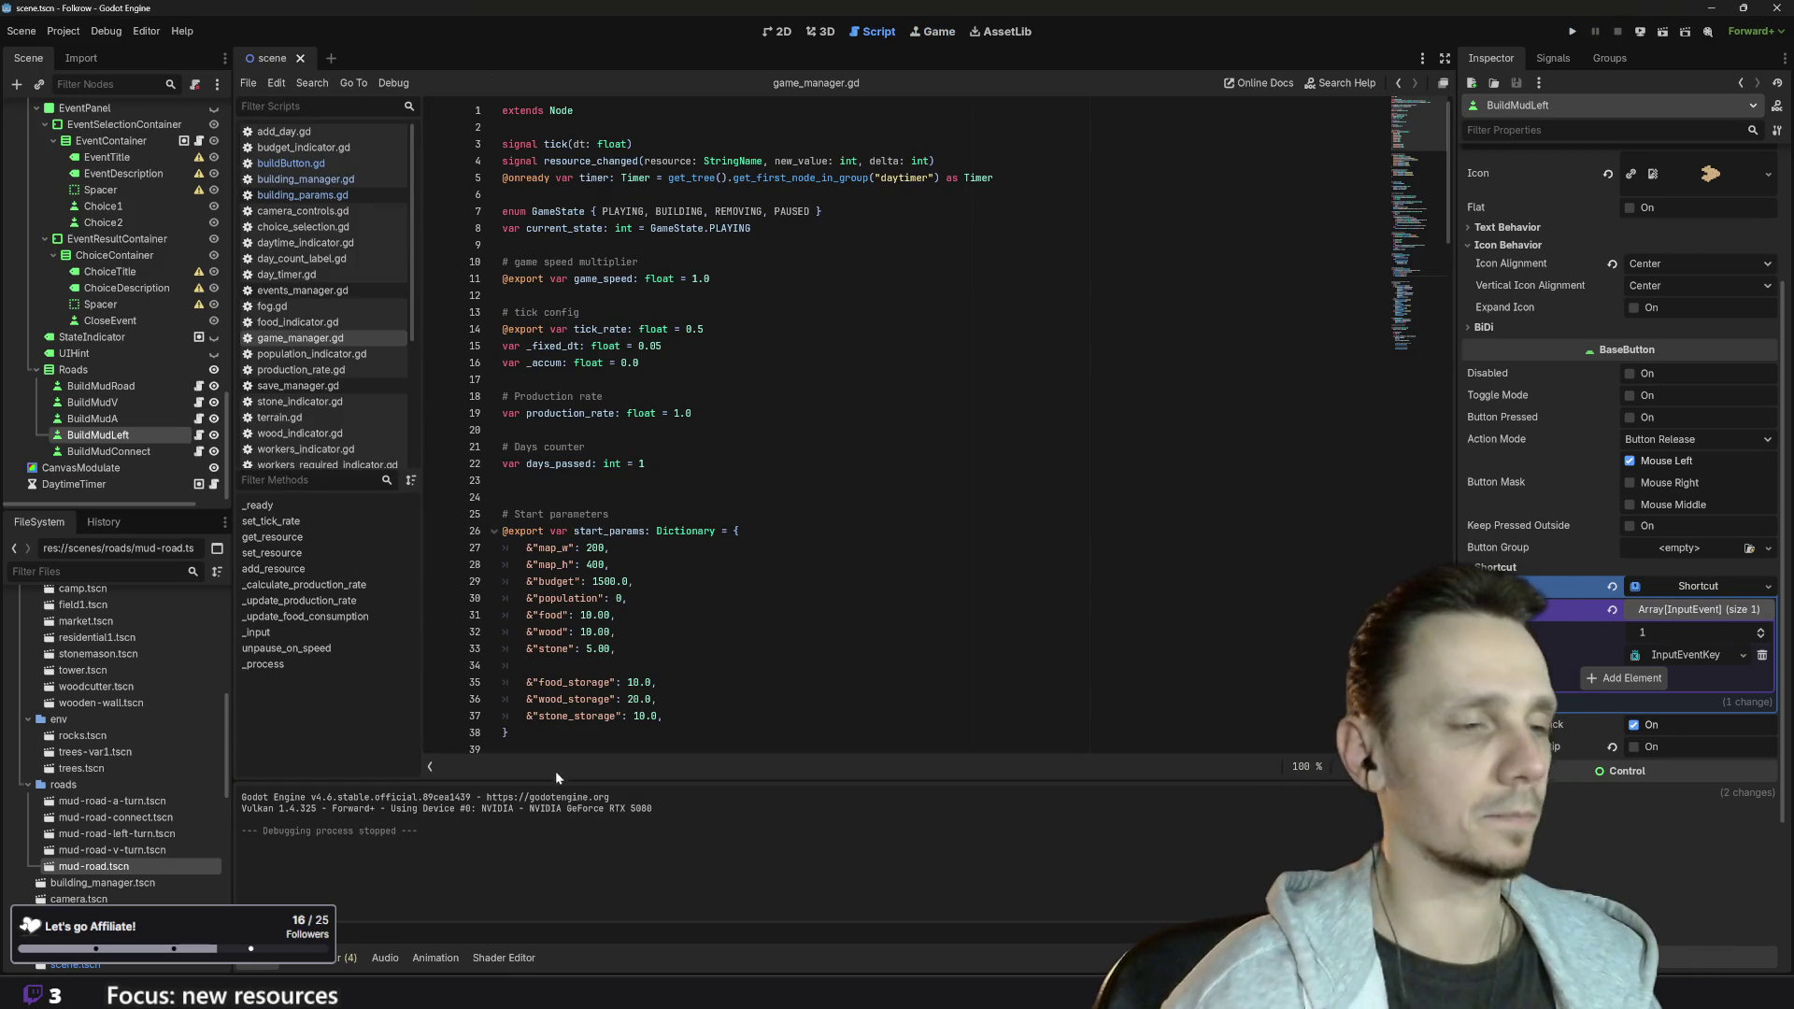
# - Start a new Linear issue titled 'Add' and open a new browser tab
pyautogui.click(738, 944)
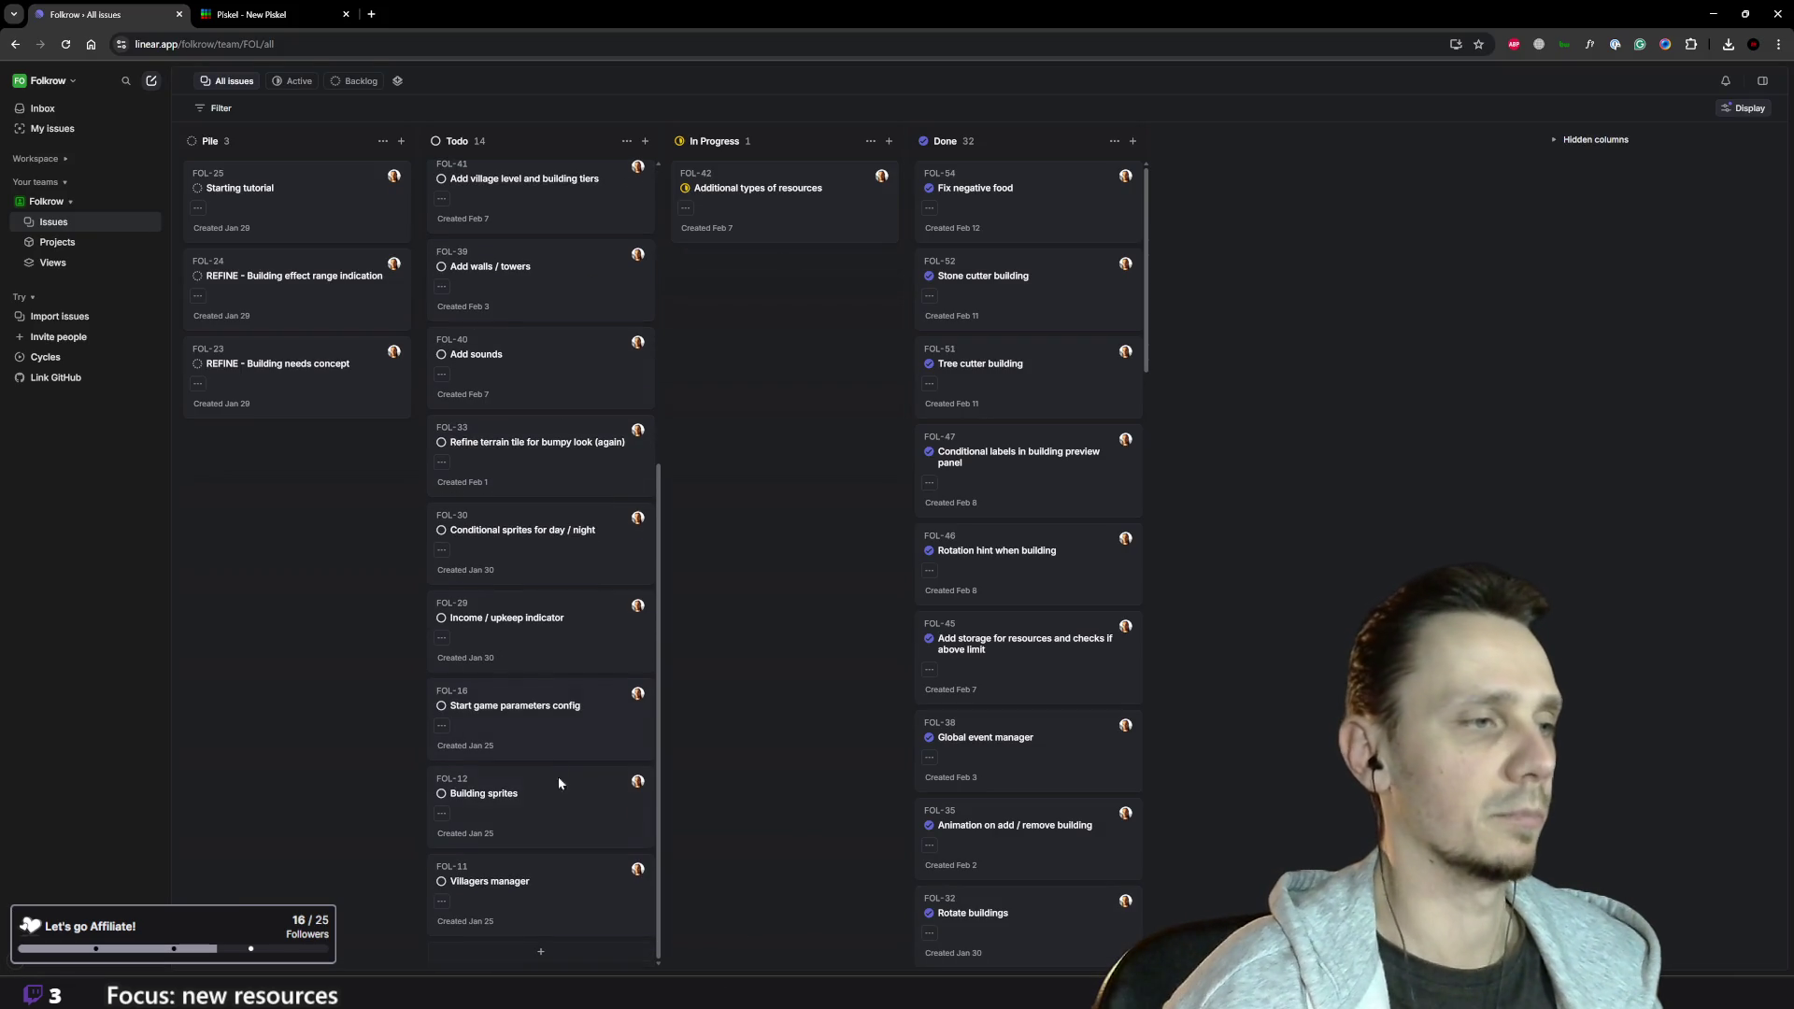
pyautogui.write('c')
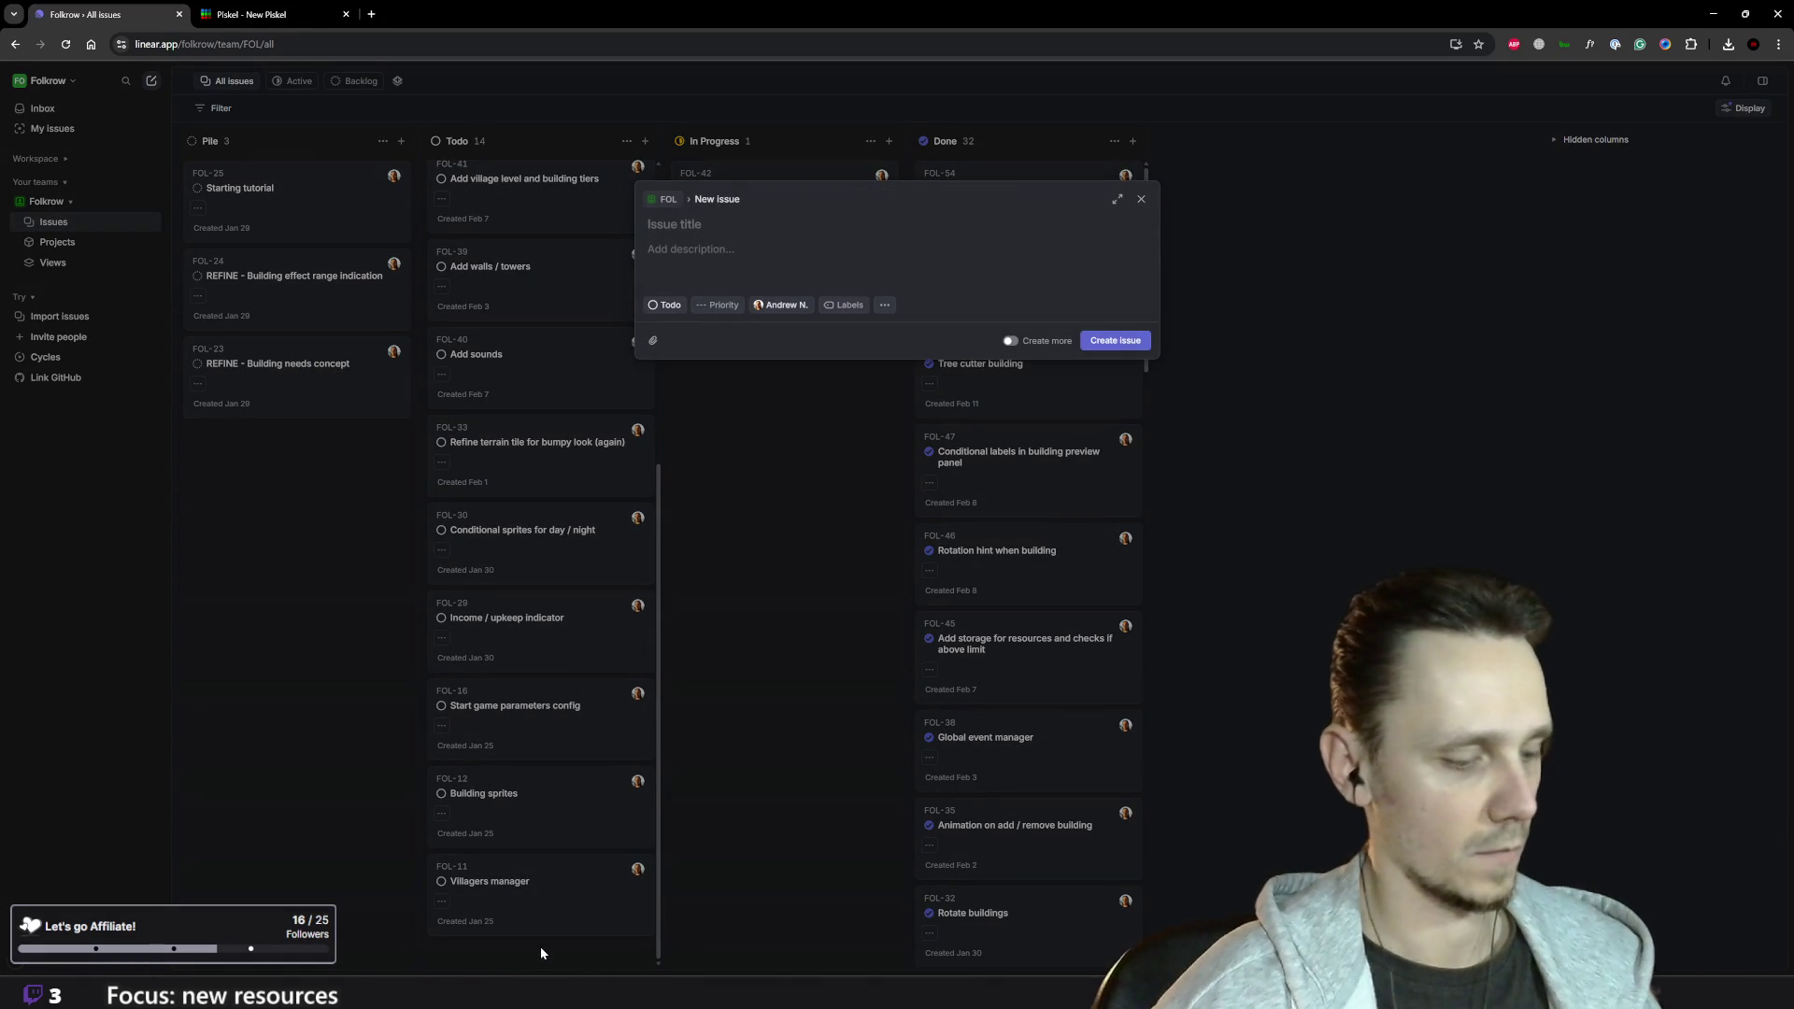
pyautogui.write('Add')
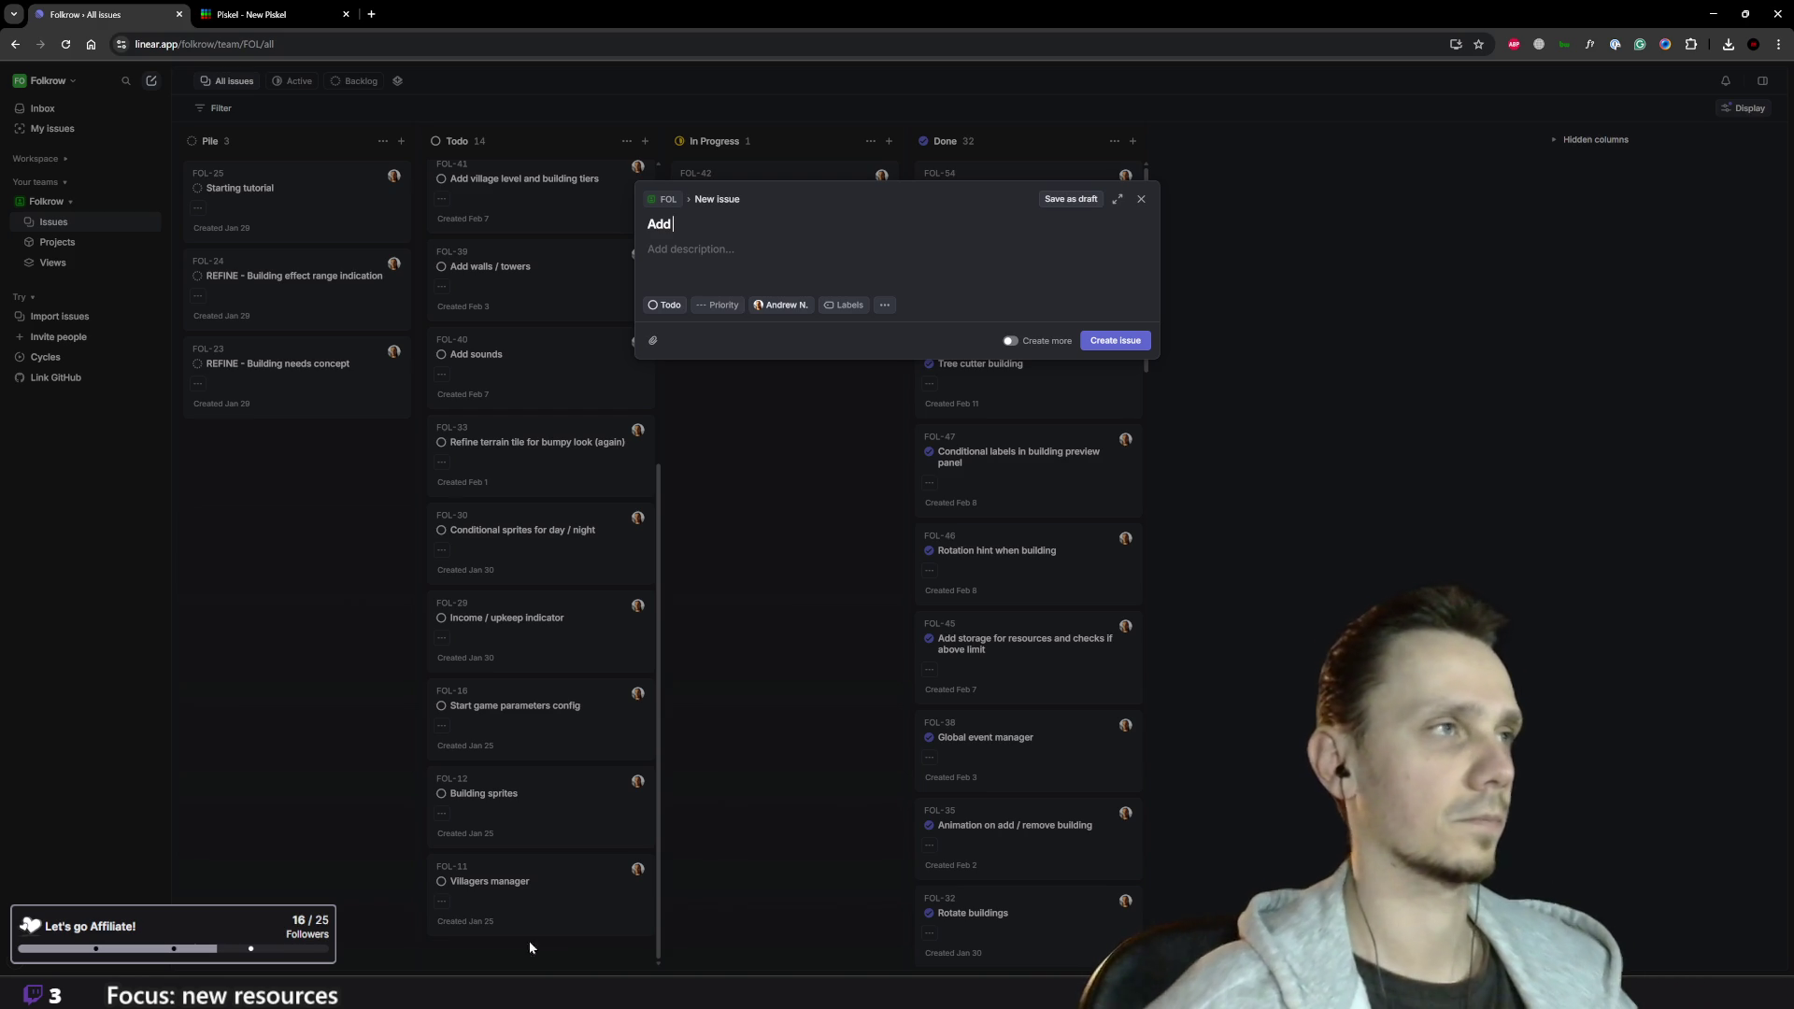
pyautogui.click(371, 14)
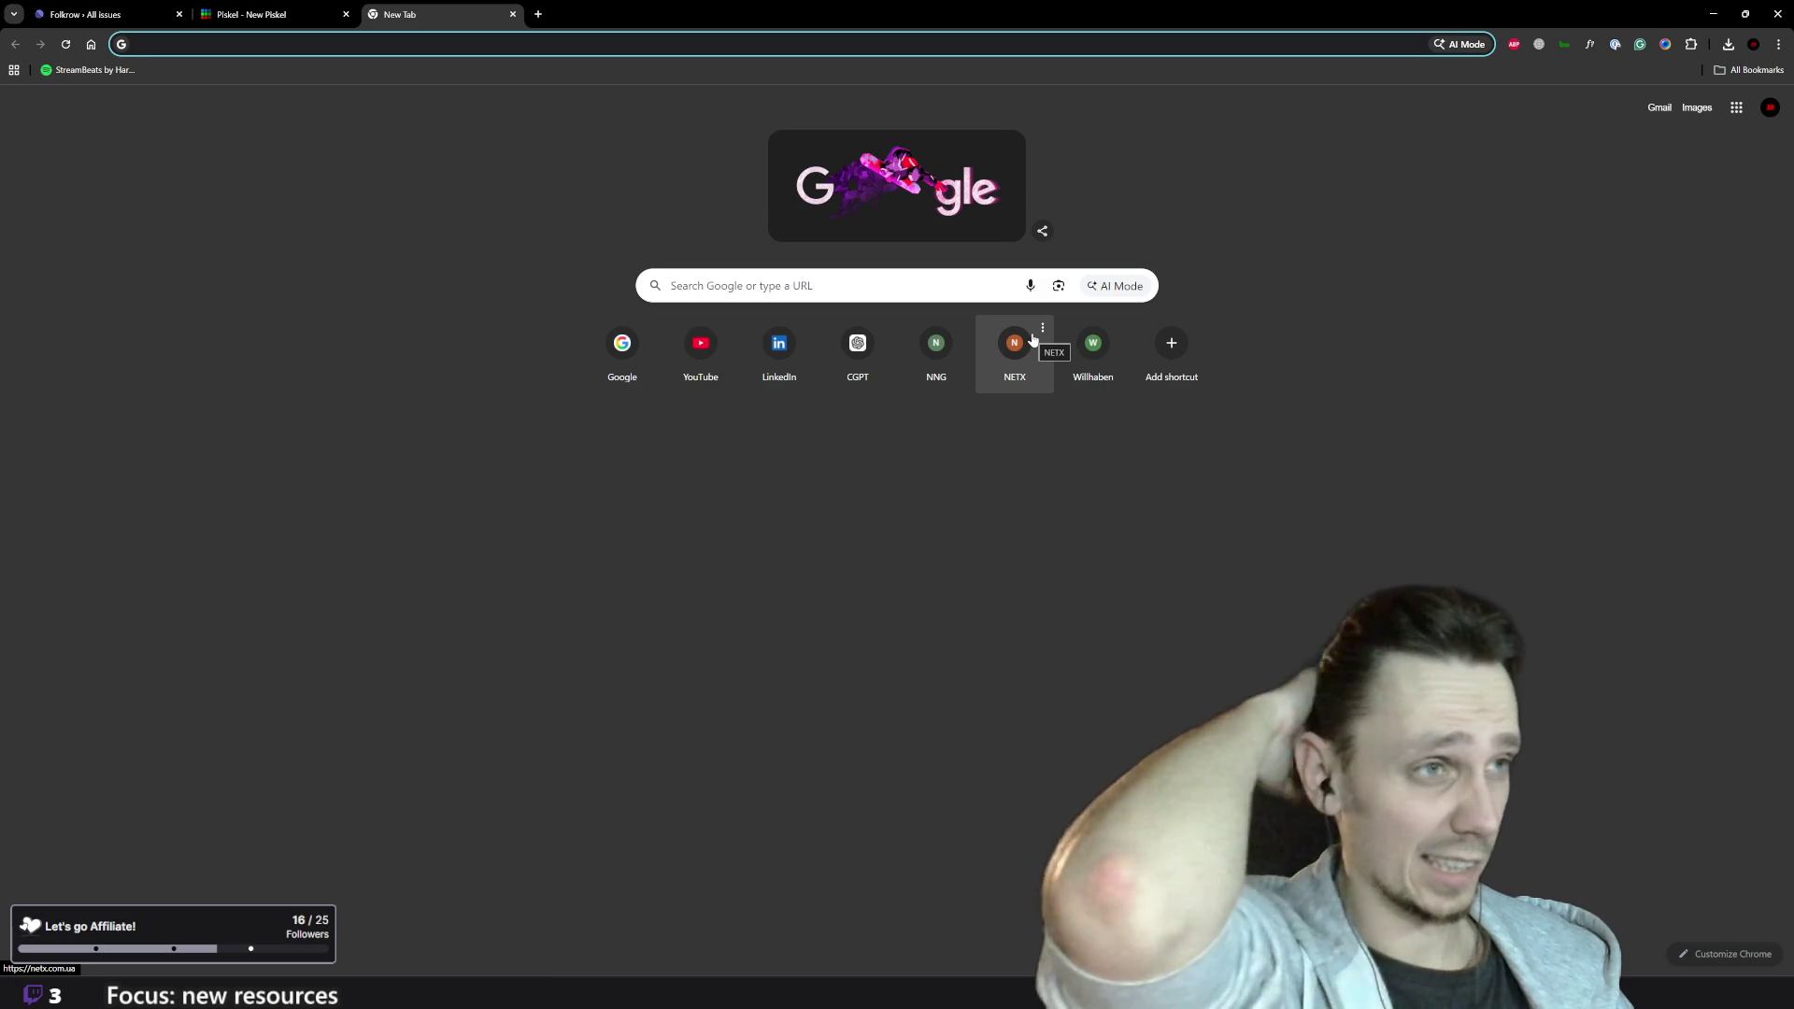
# - Search Google for 'watch tower' and browse the Images results
pyautogui.click(624, 342)
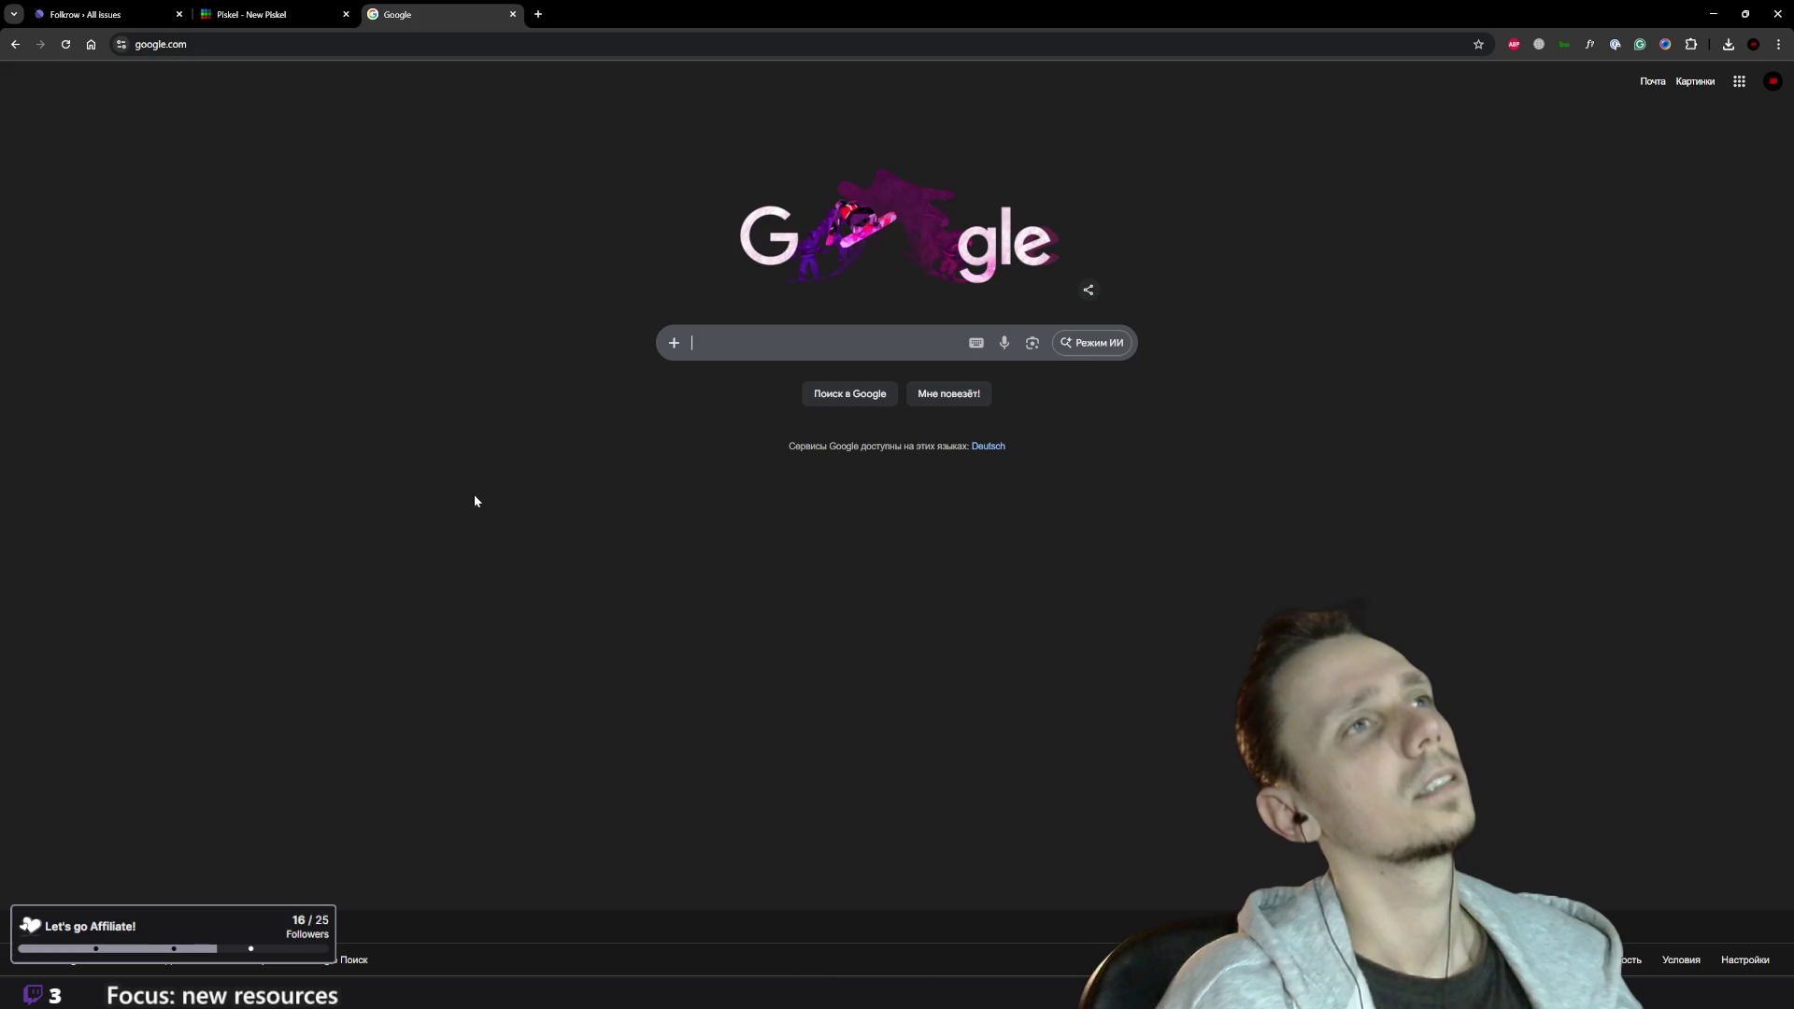
pyautogui.write('w')
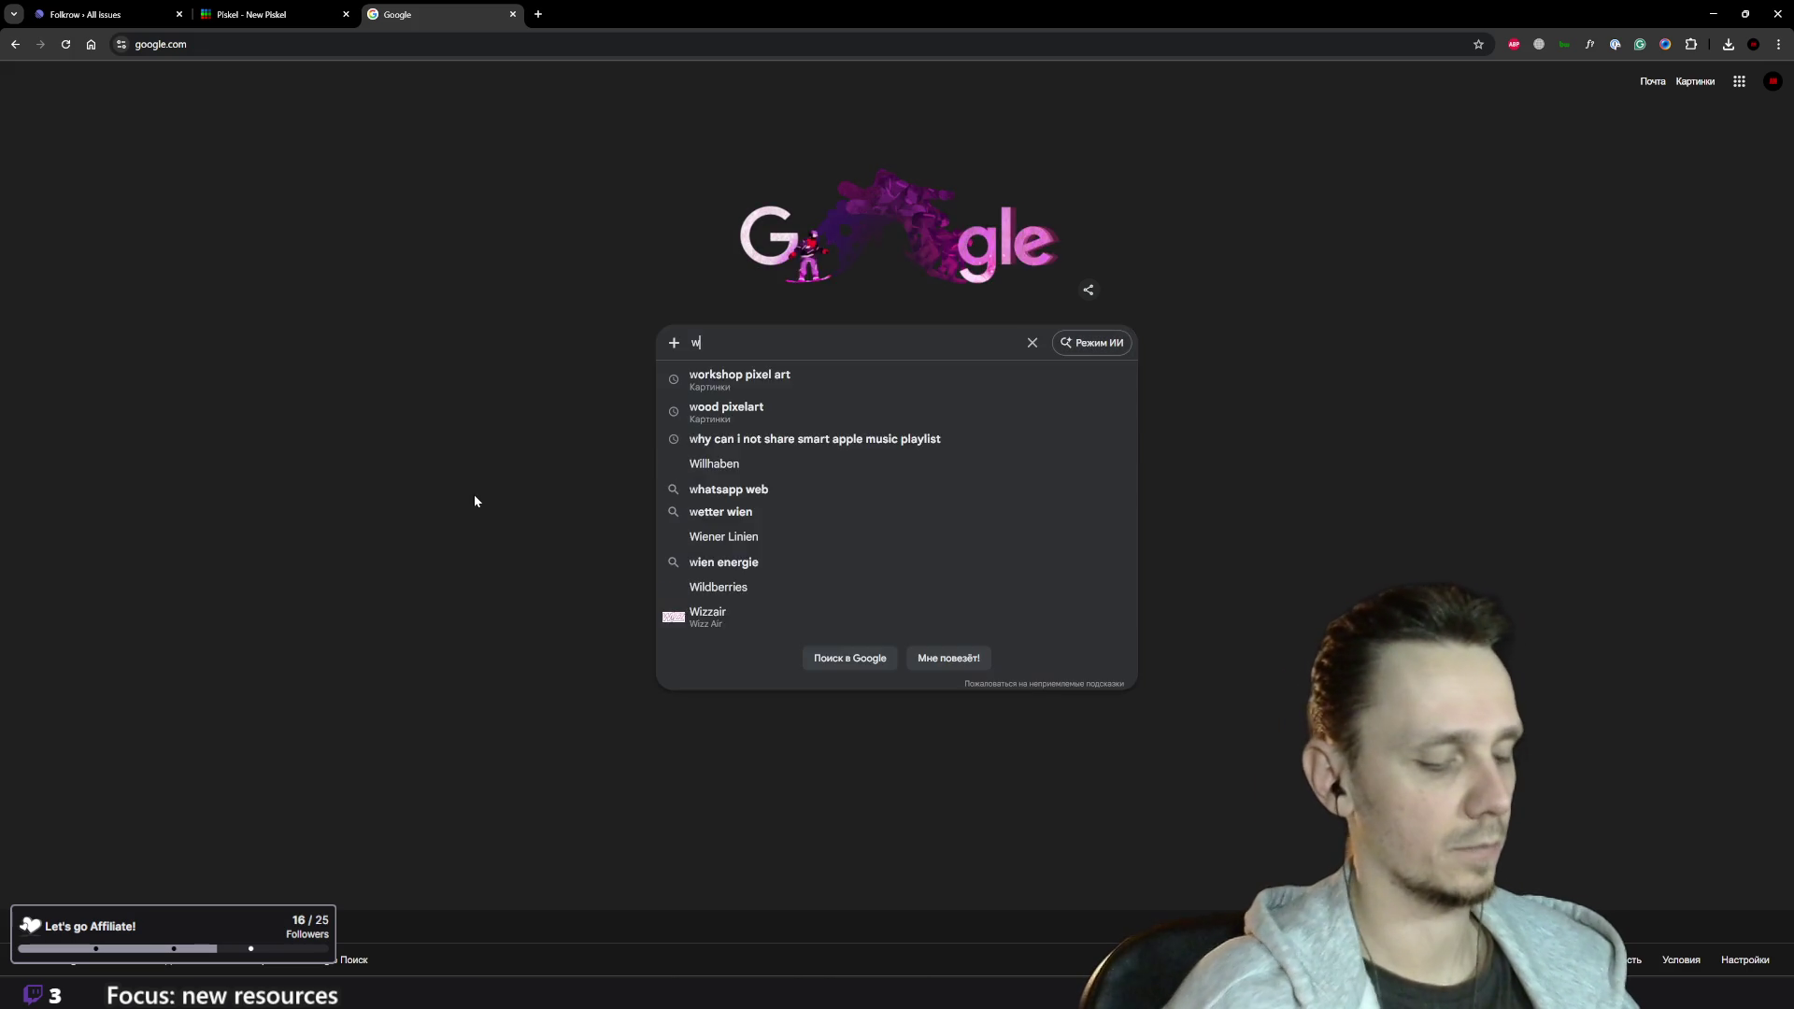
pyautogui.write('atch tower')
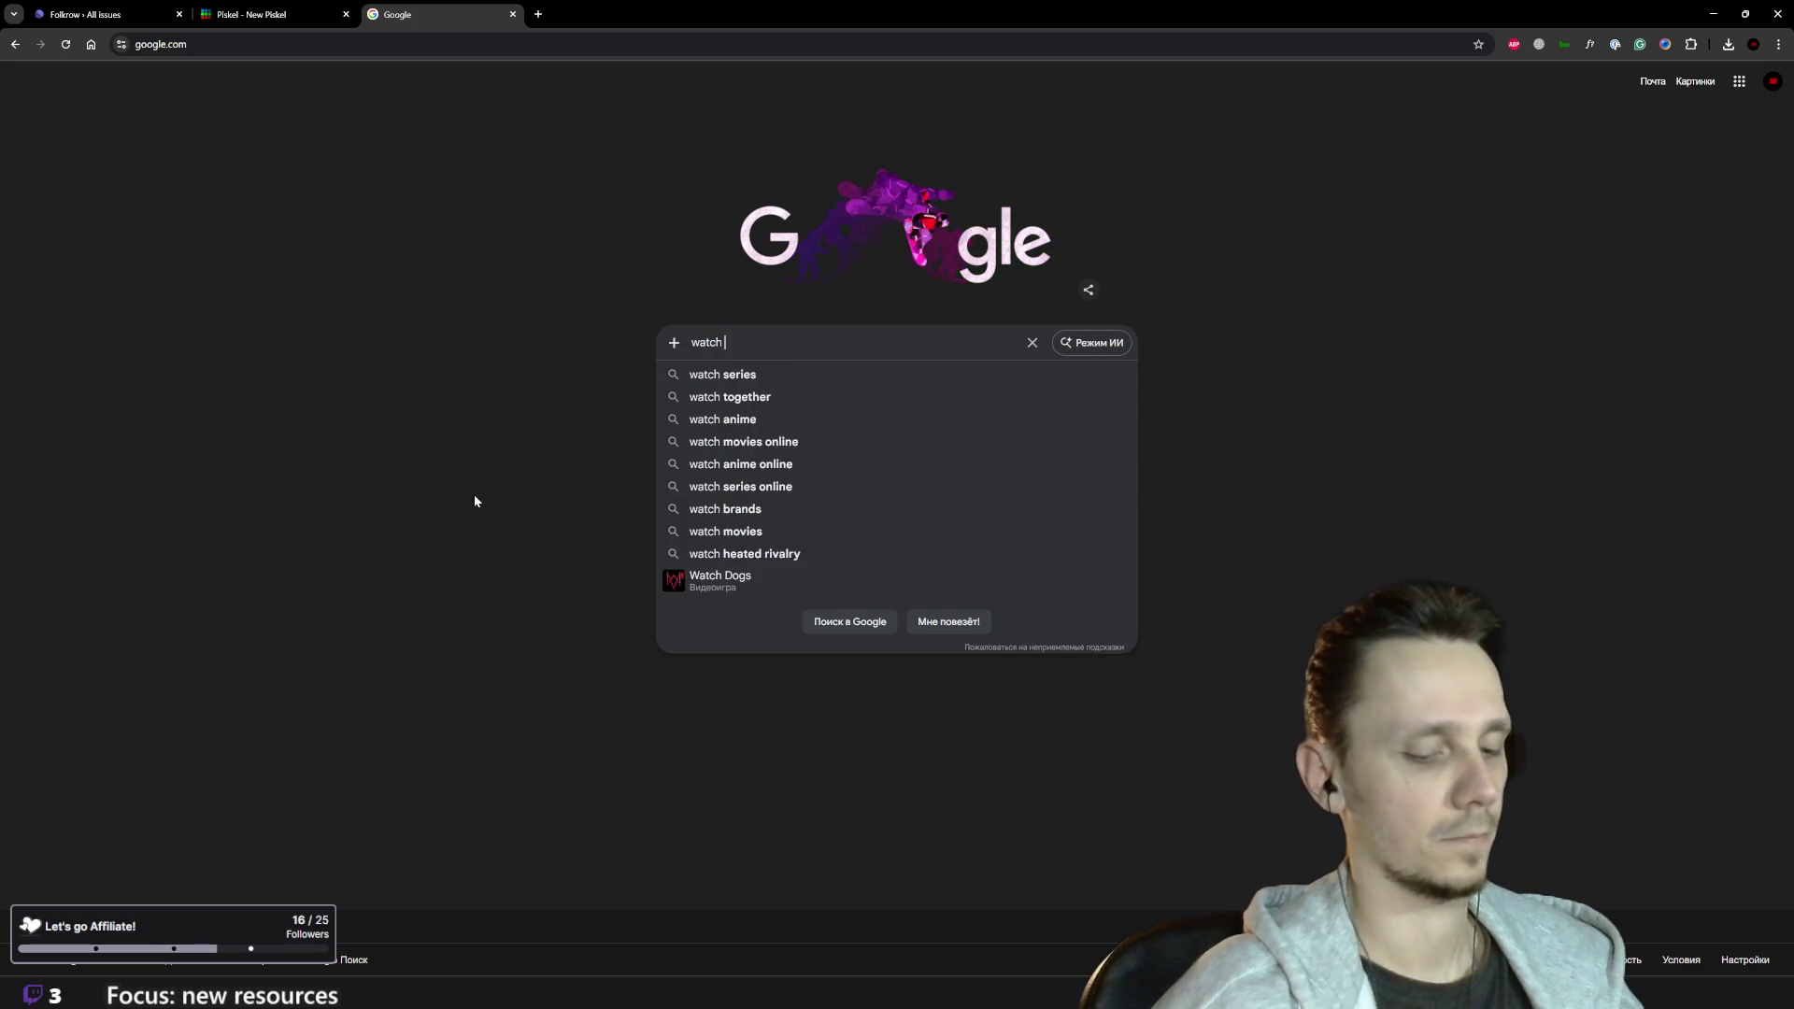
pyautogui.press('Return')
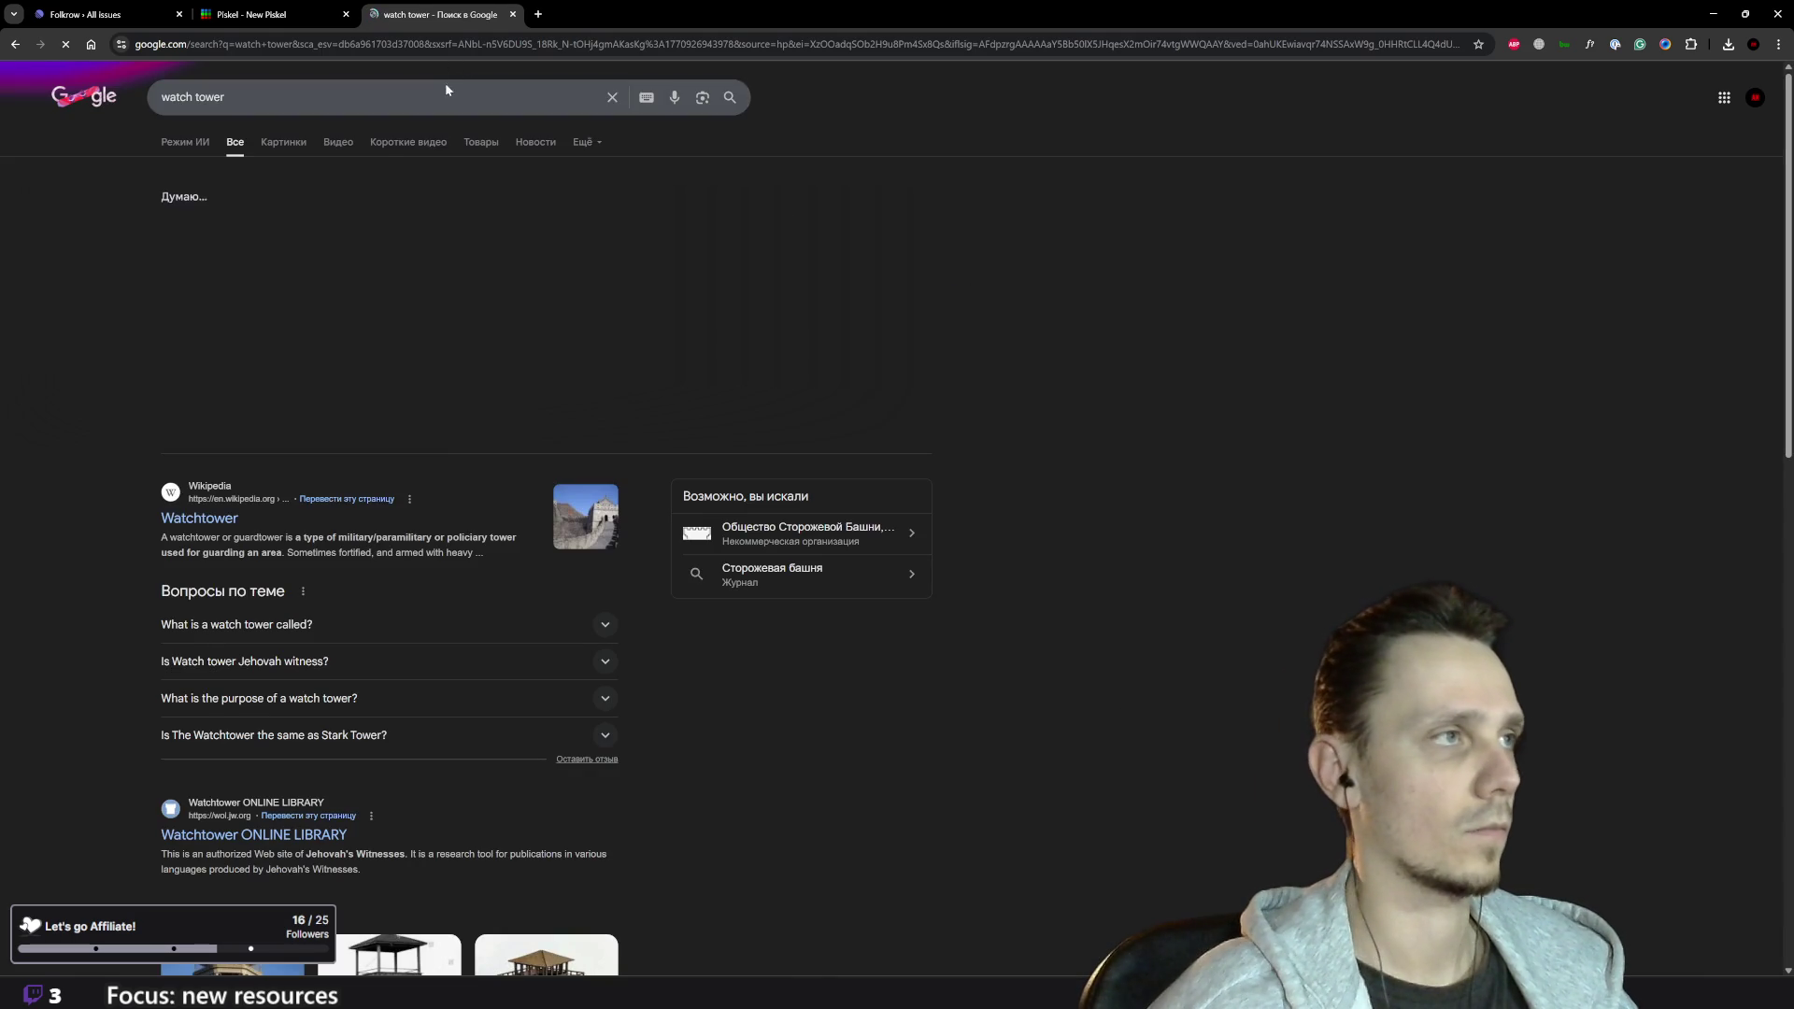
pyautogui.click(293, 145)
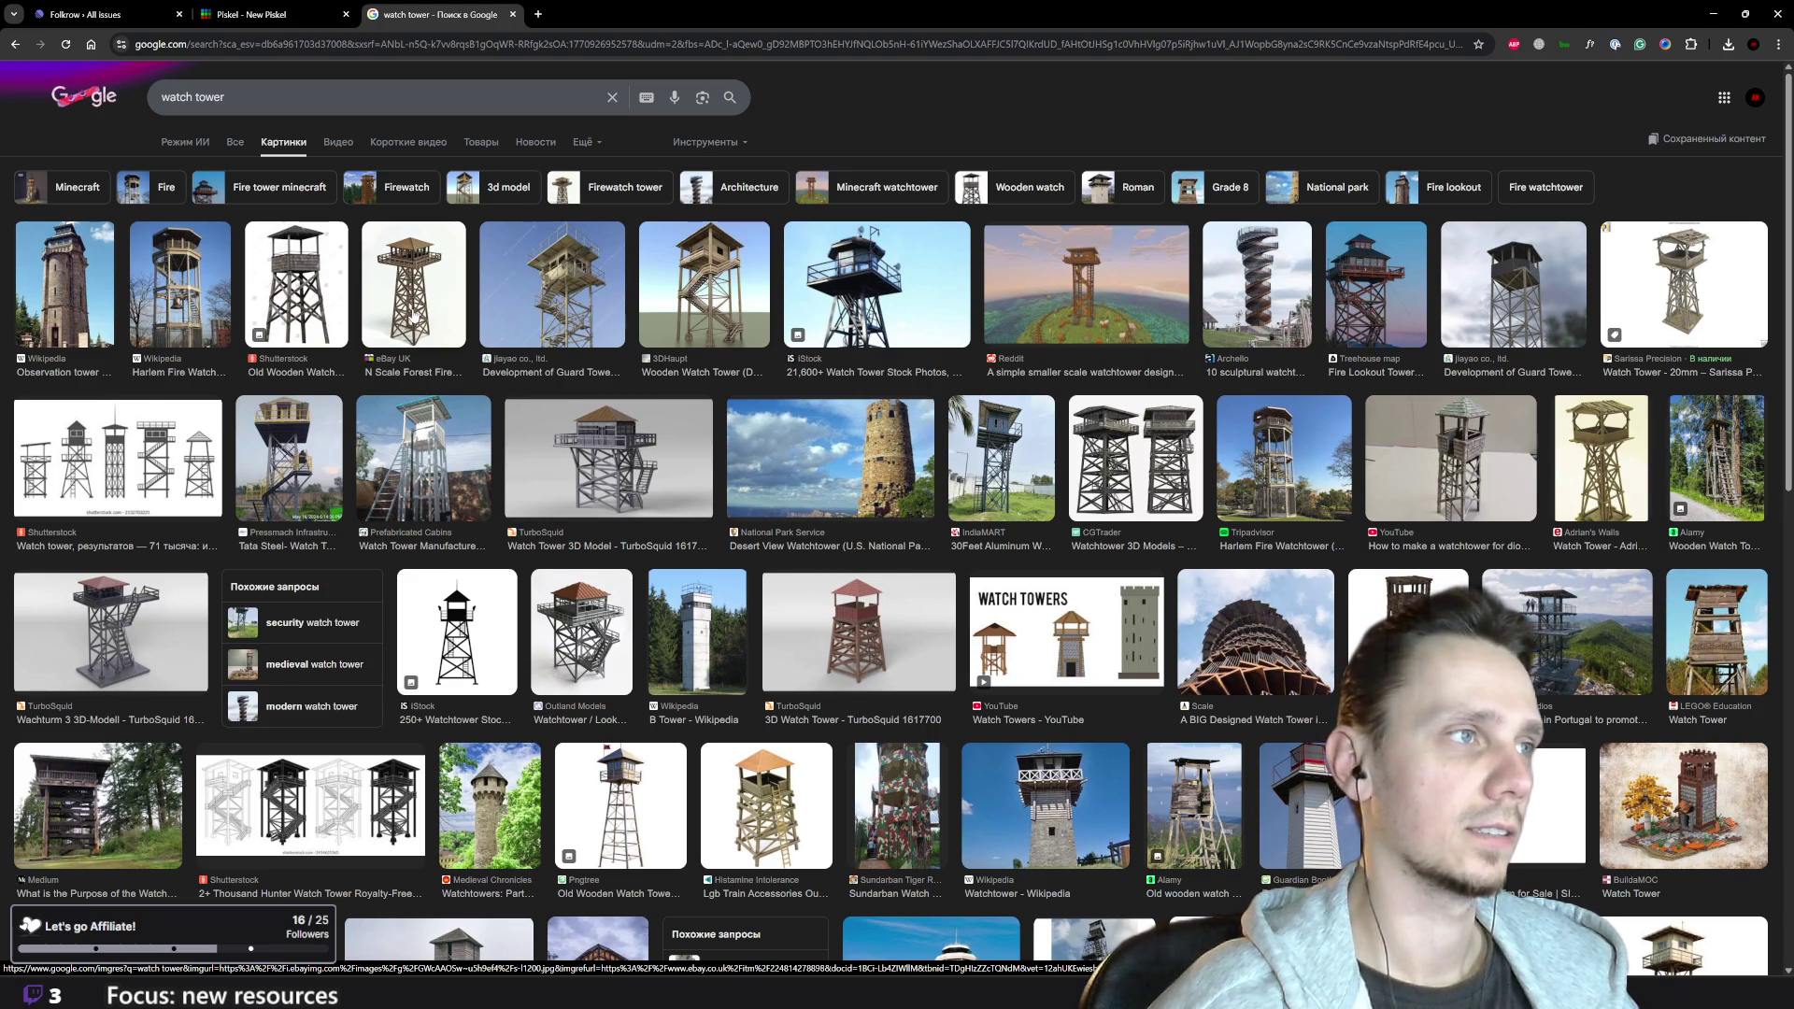
pyautogui.scroll(-5, 427, 306)
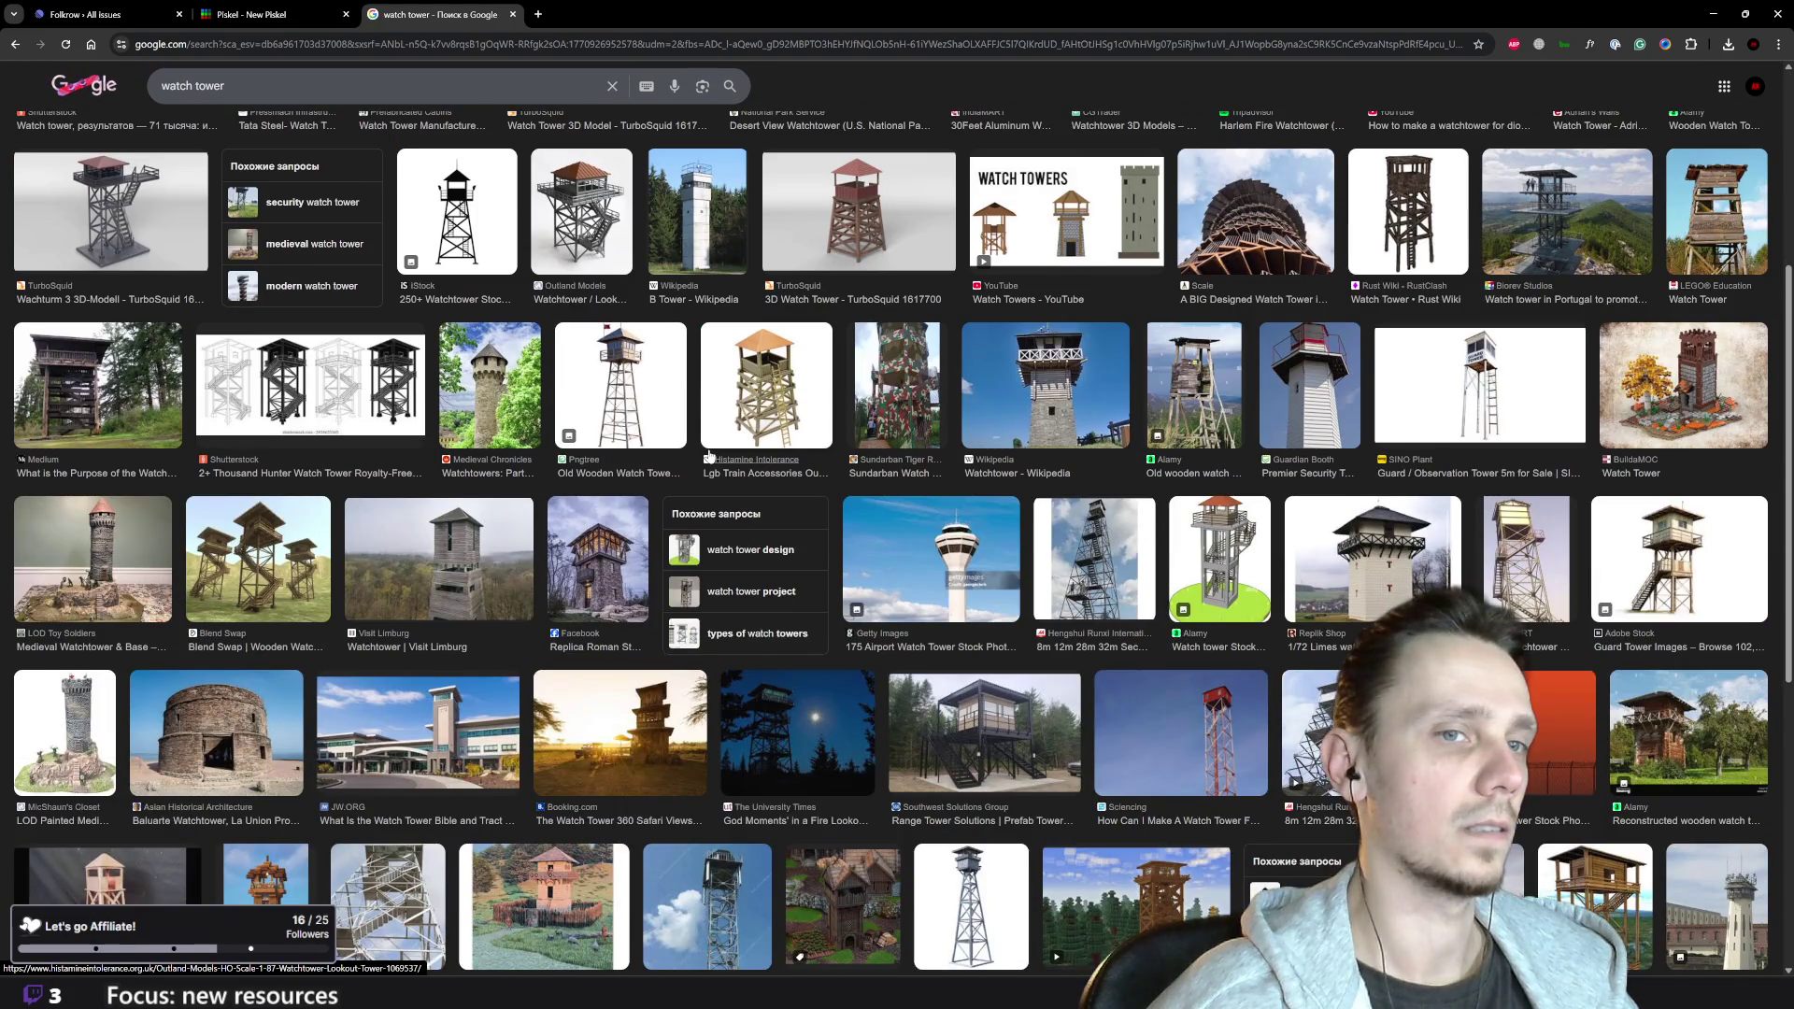
pyautogui.scroll(-4, 708, 448)
pyautogui.scroll(-7, 708, 448)
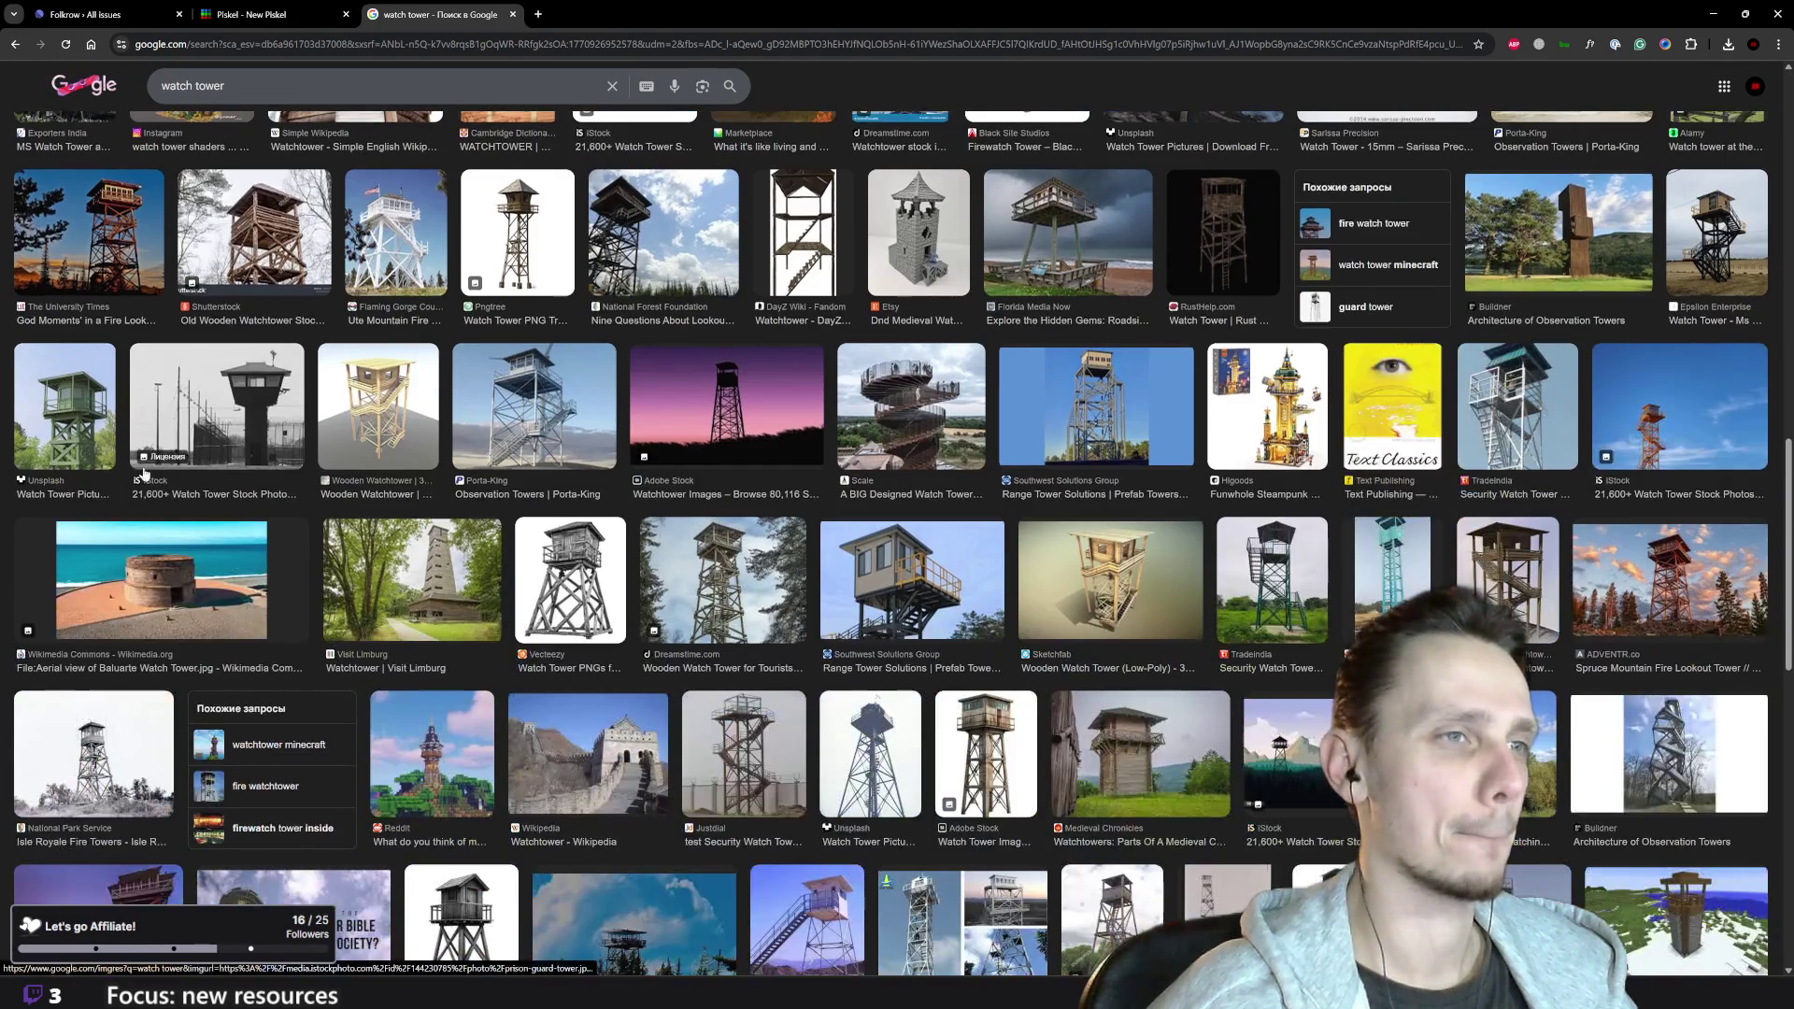
pyautogui.press('Home')
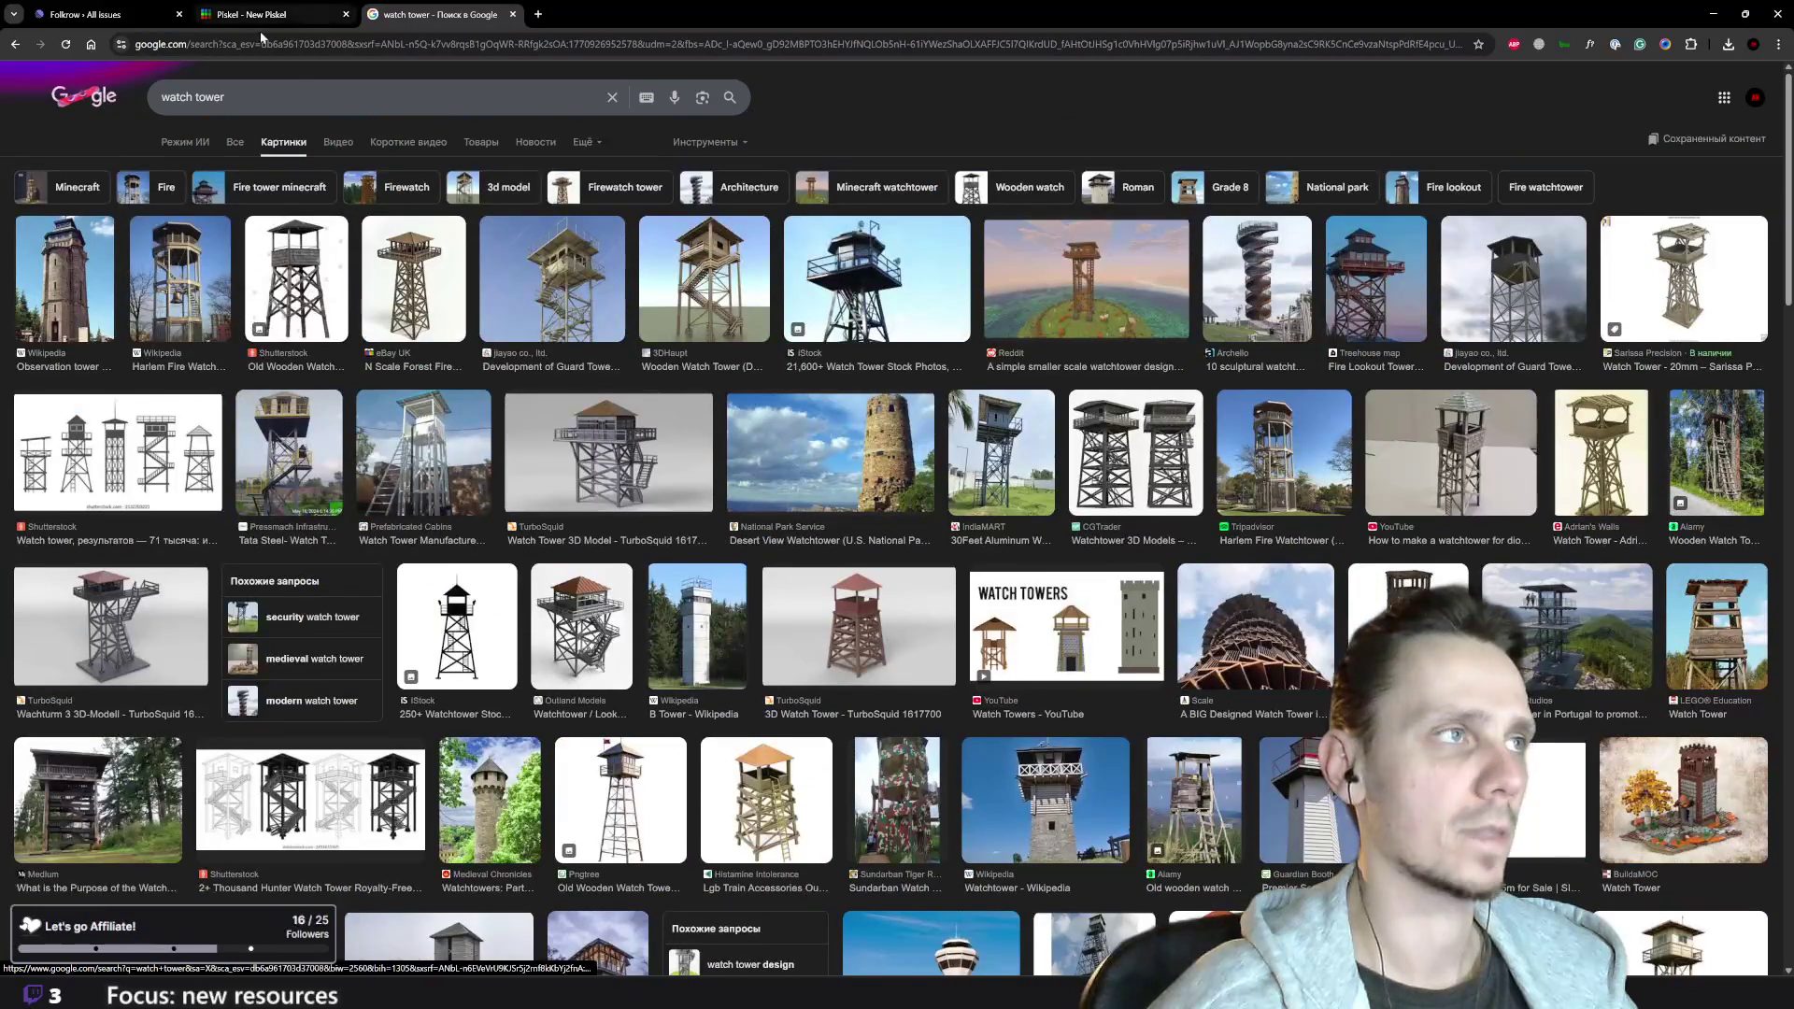
# - Refine the image search to 'watch tower pixelart' and preview the sunset watchtower image
pyautogui.click(281, 96)
pyautogui.write('pix')
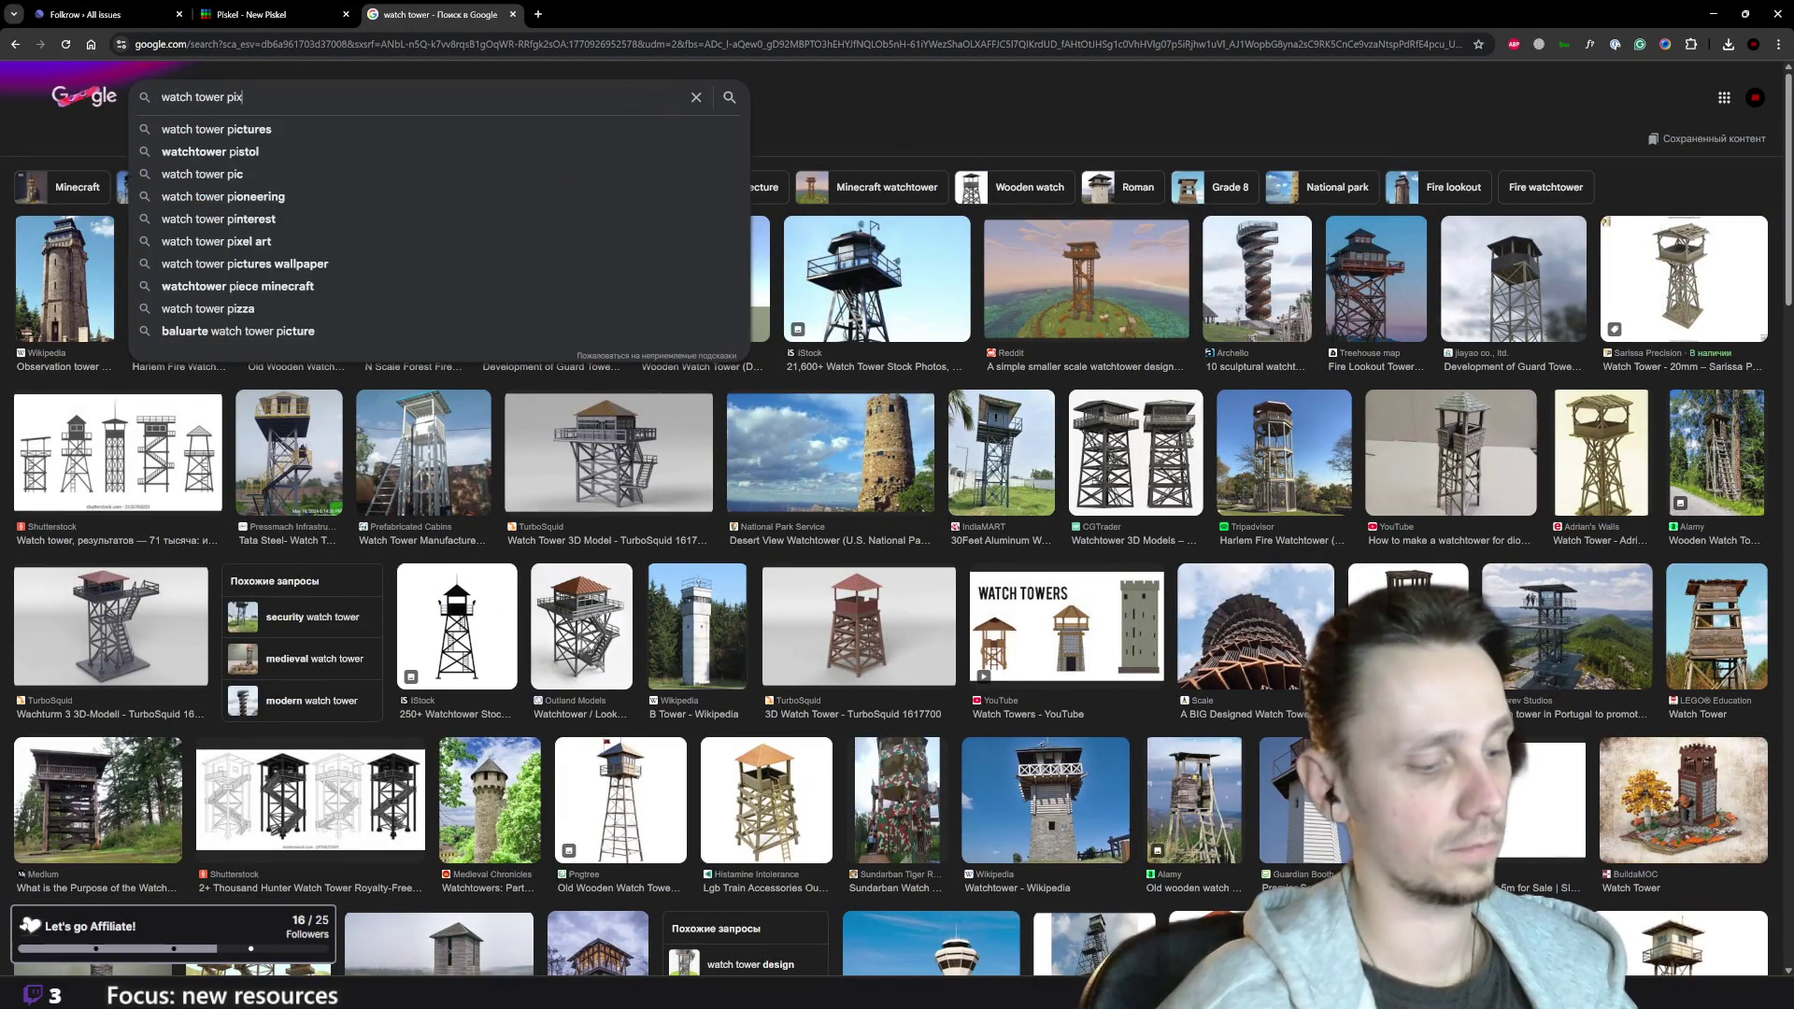
pyautogui.write('elart')
pyautogui.press('Return')
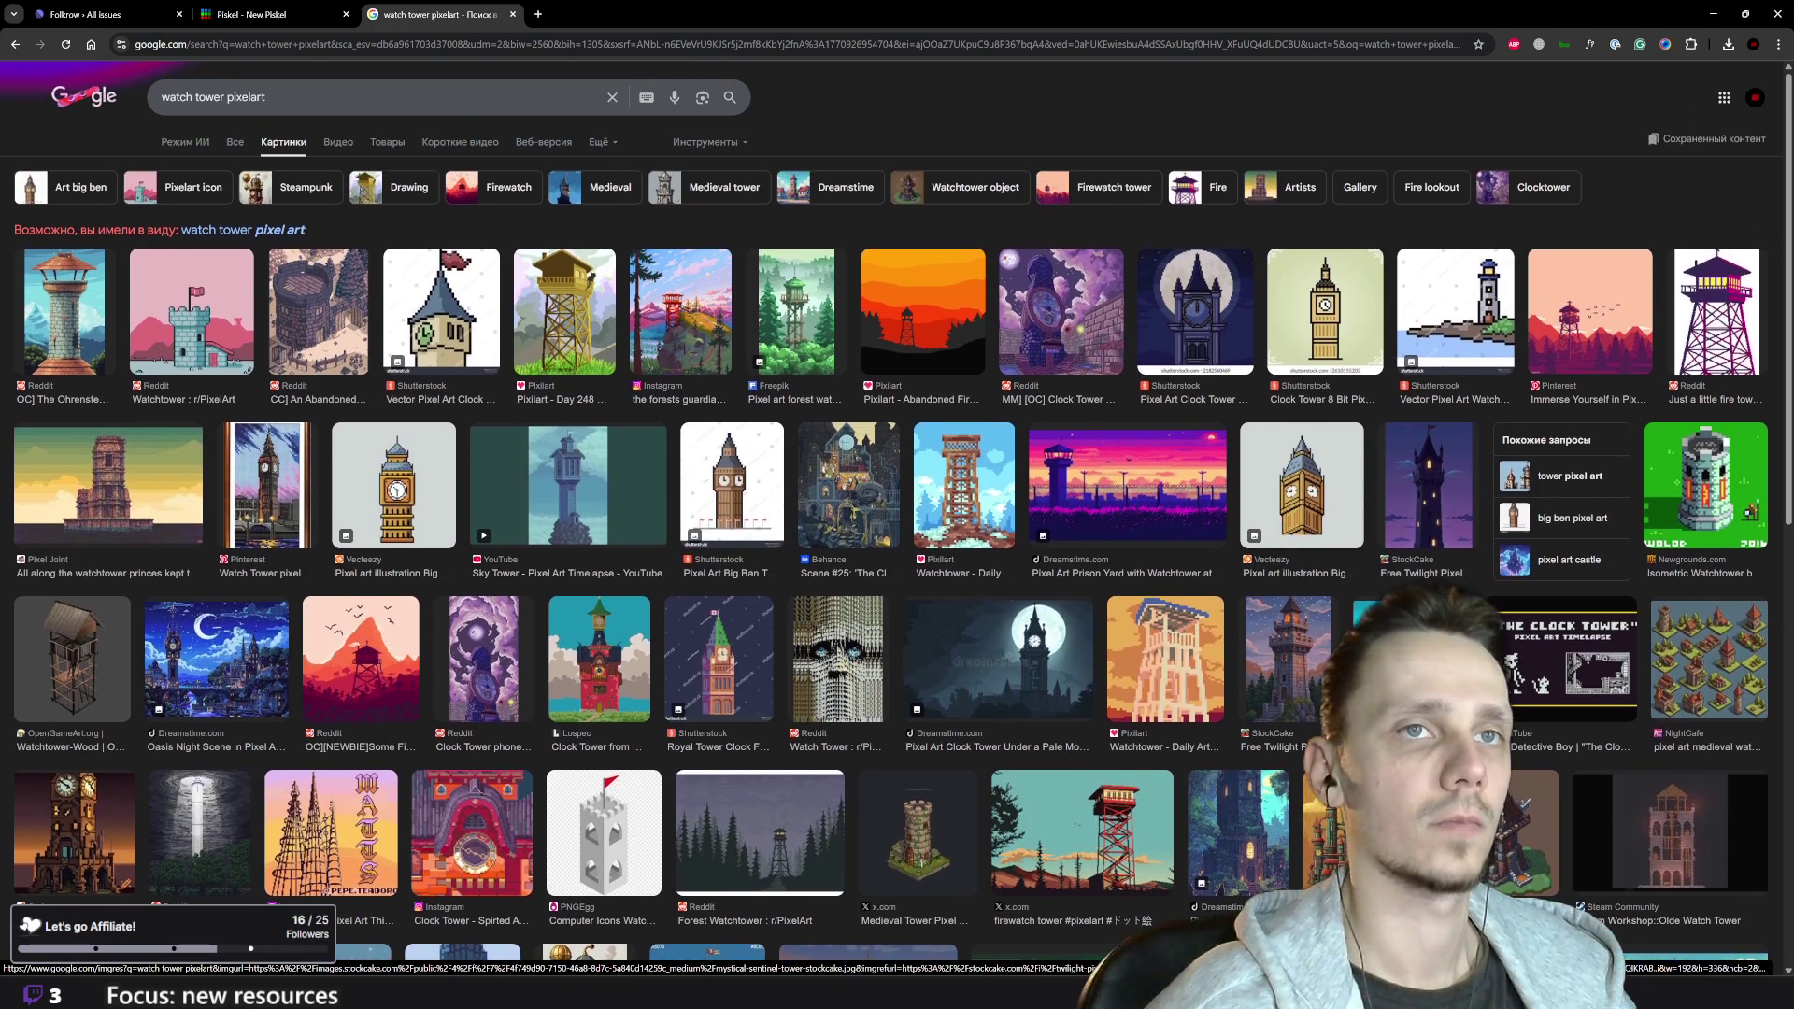
pyautogui.click(1589, 317)
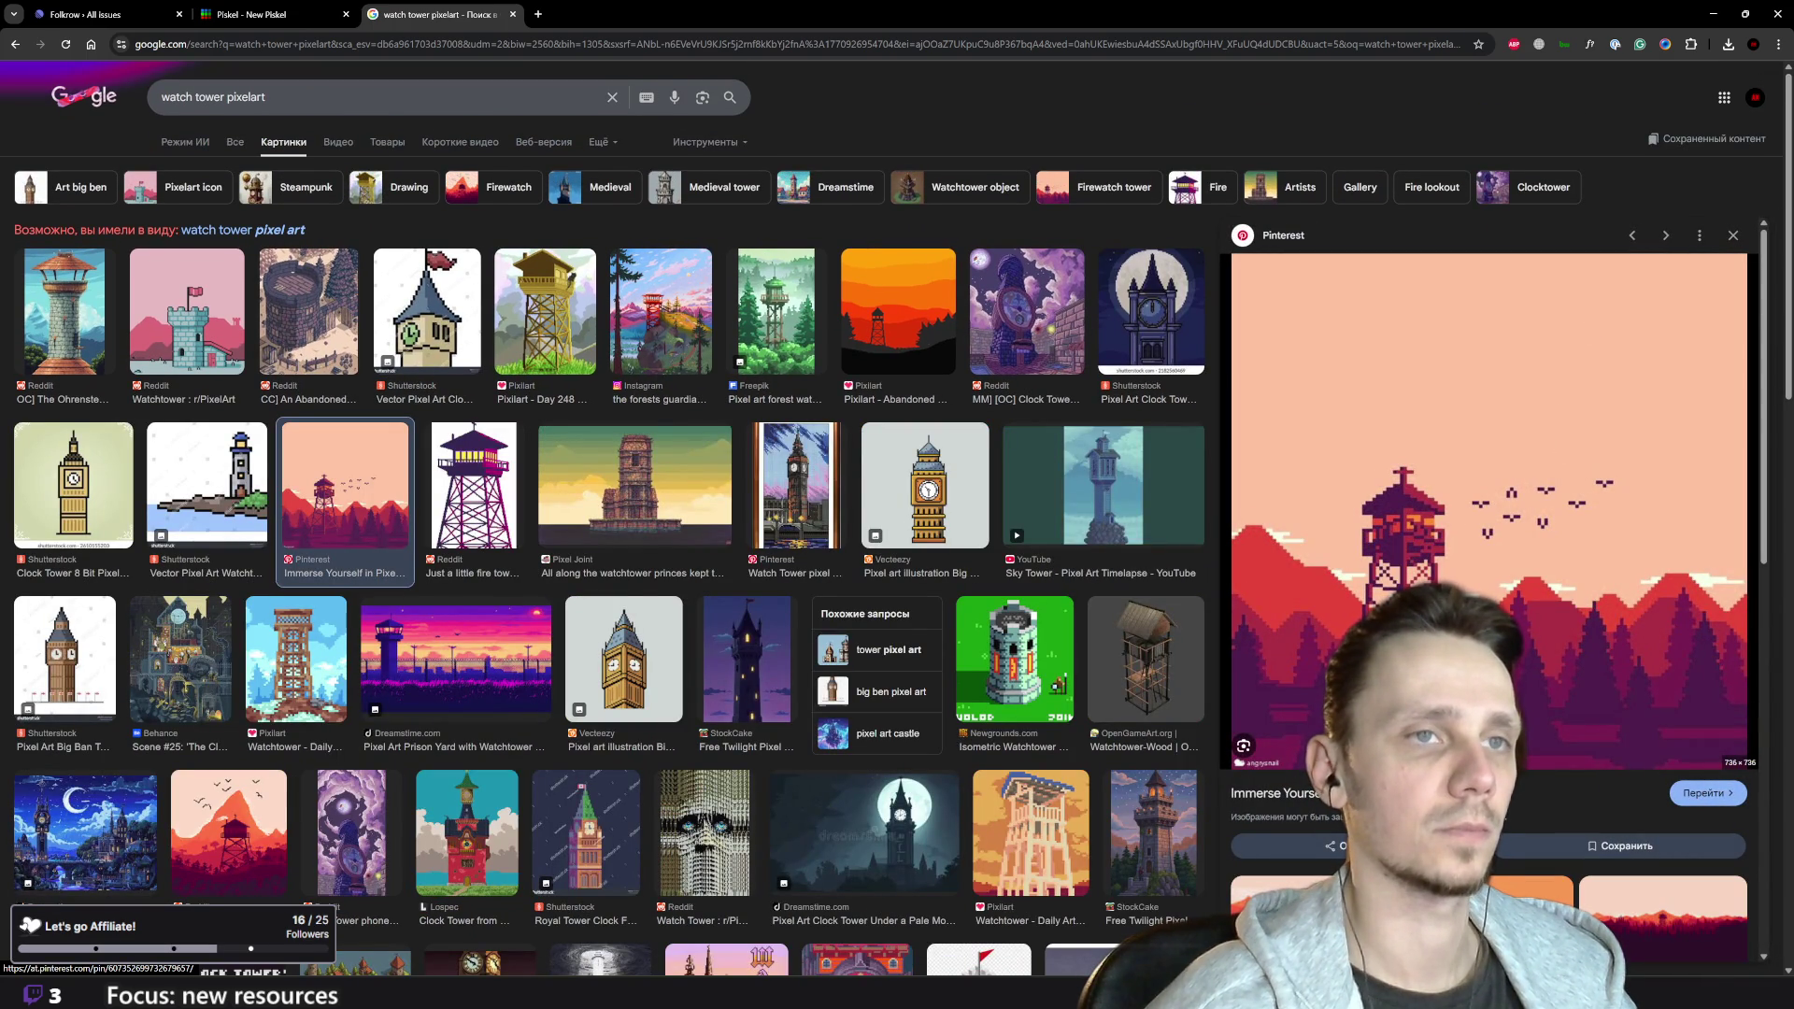
pyautogui.click(1733, 235)
# - Preview the isometric Medieval Tower pixel-art image
pyautogui.scroll(-3, 975, 614)
pyautogui.click(935, 604)
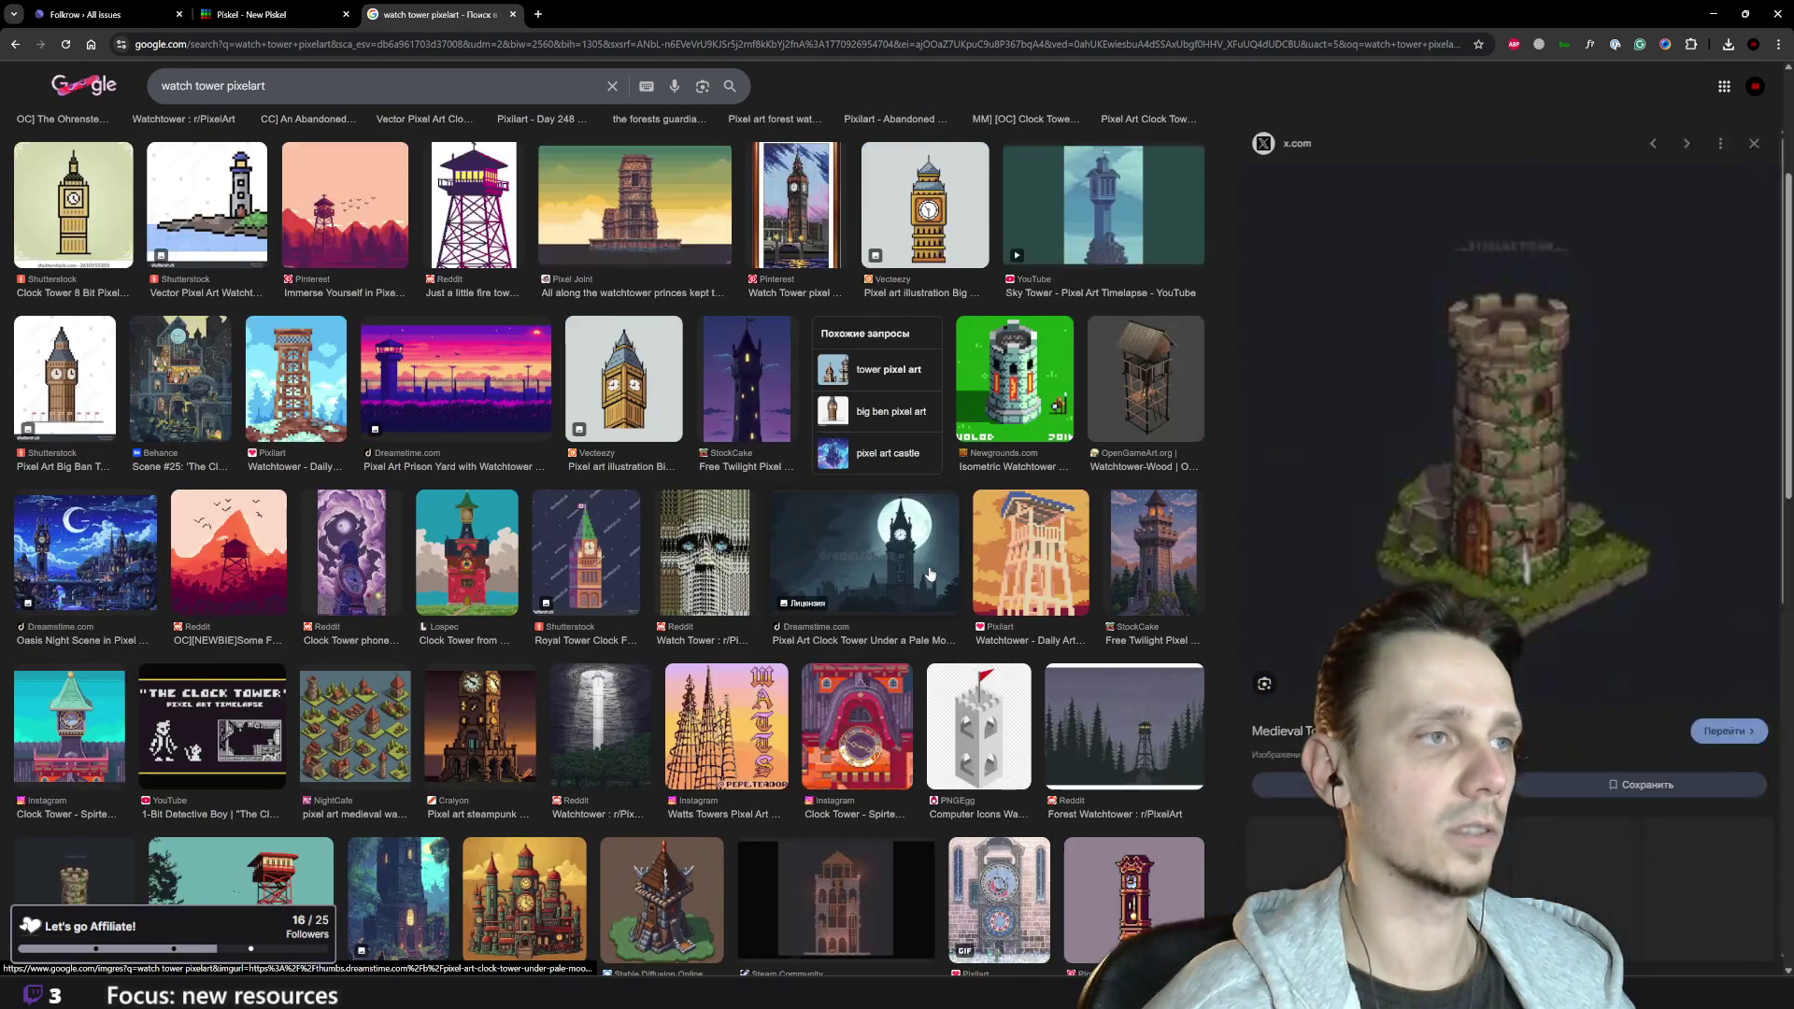
pyautogui.scroll(-6, 1495, 560)
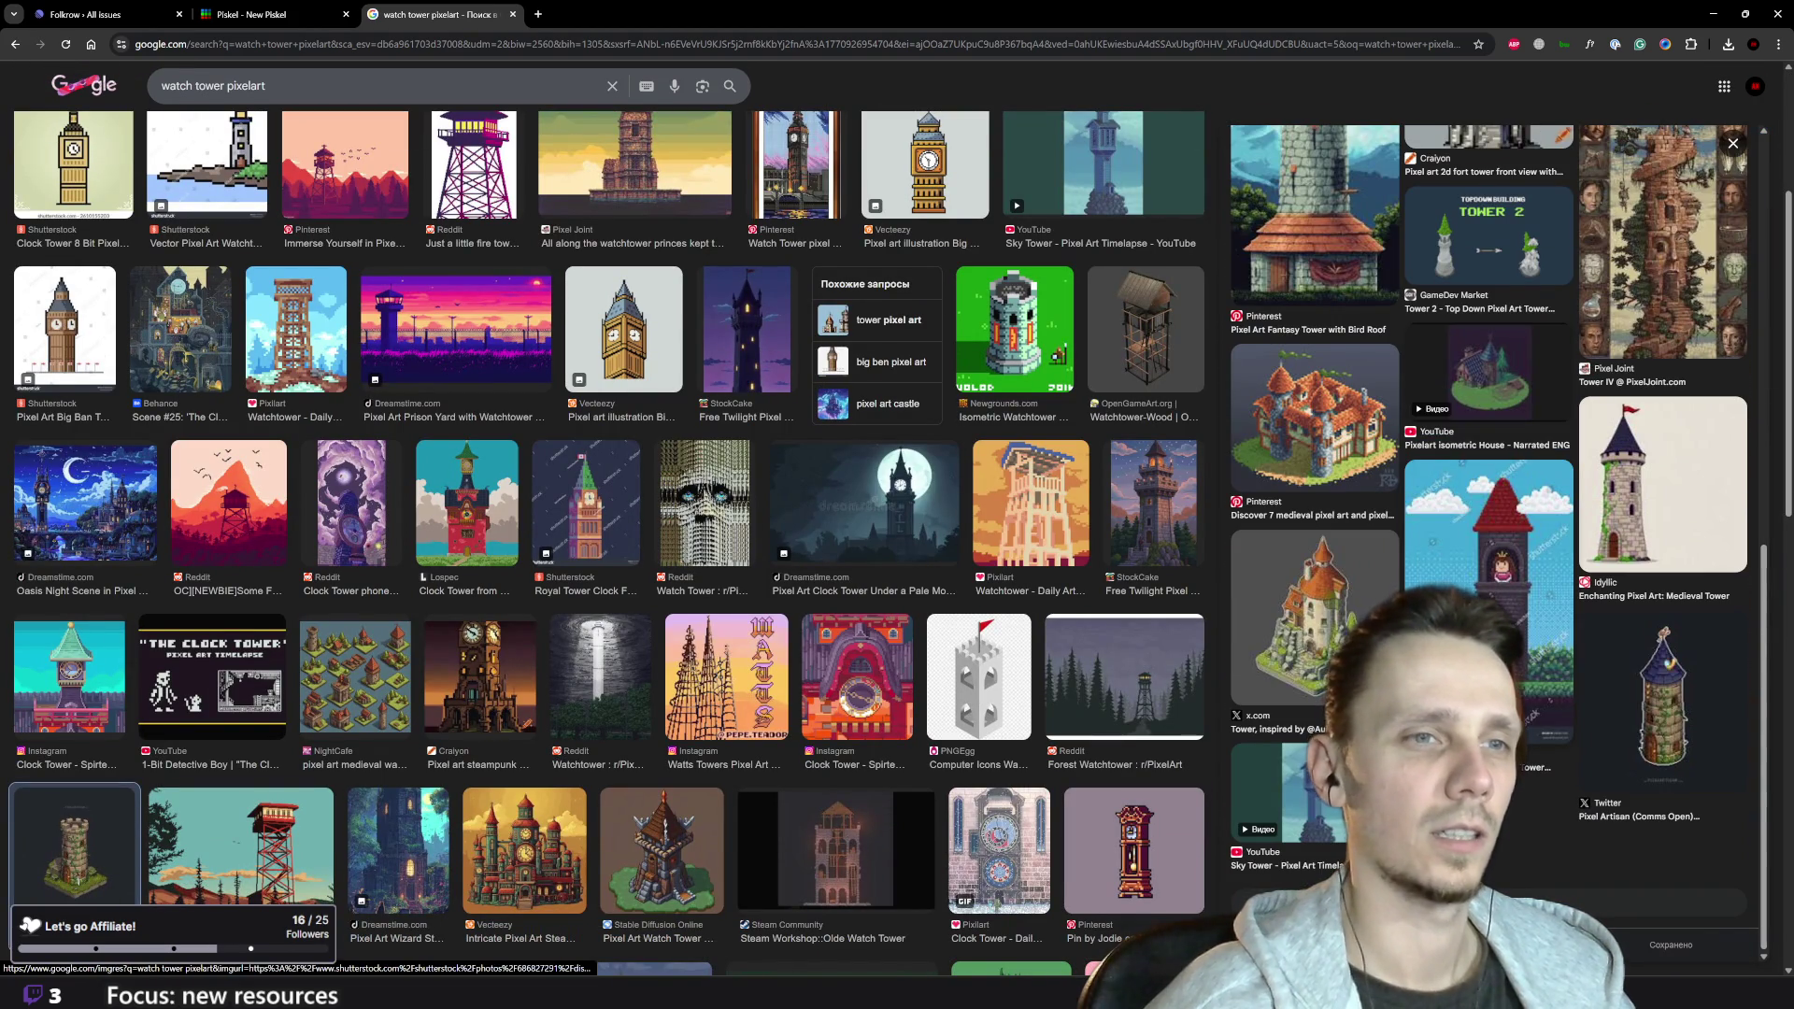
pyautogui.click(1308, 635)
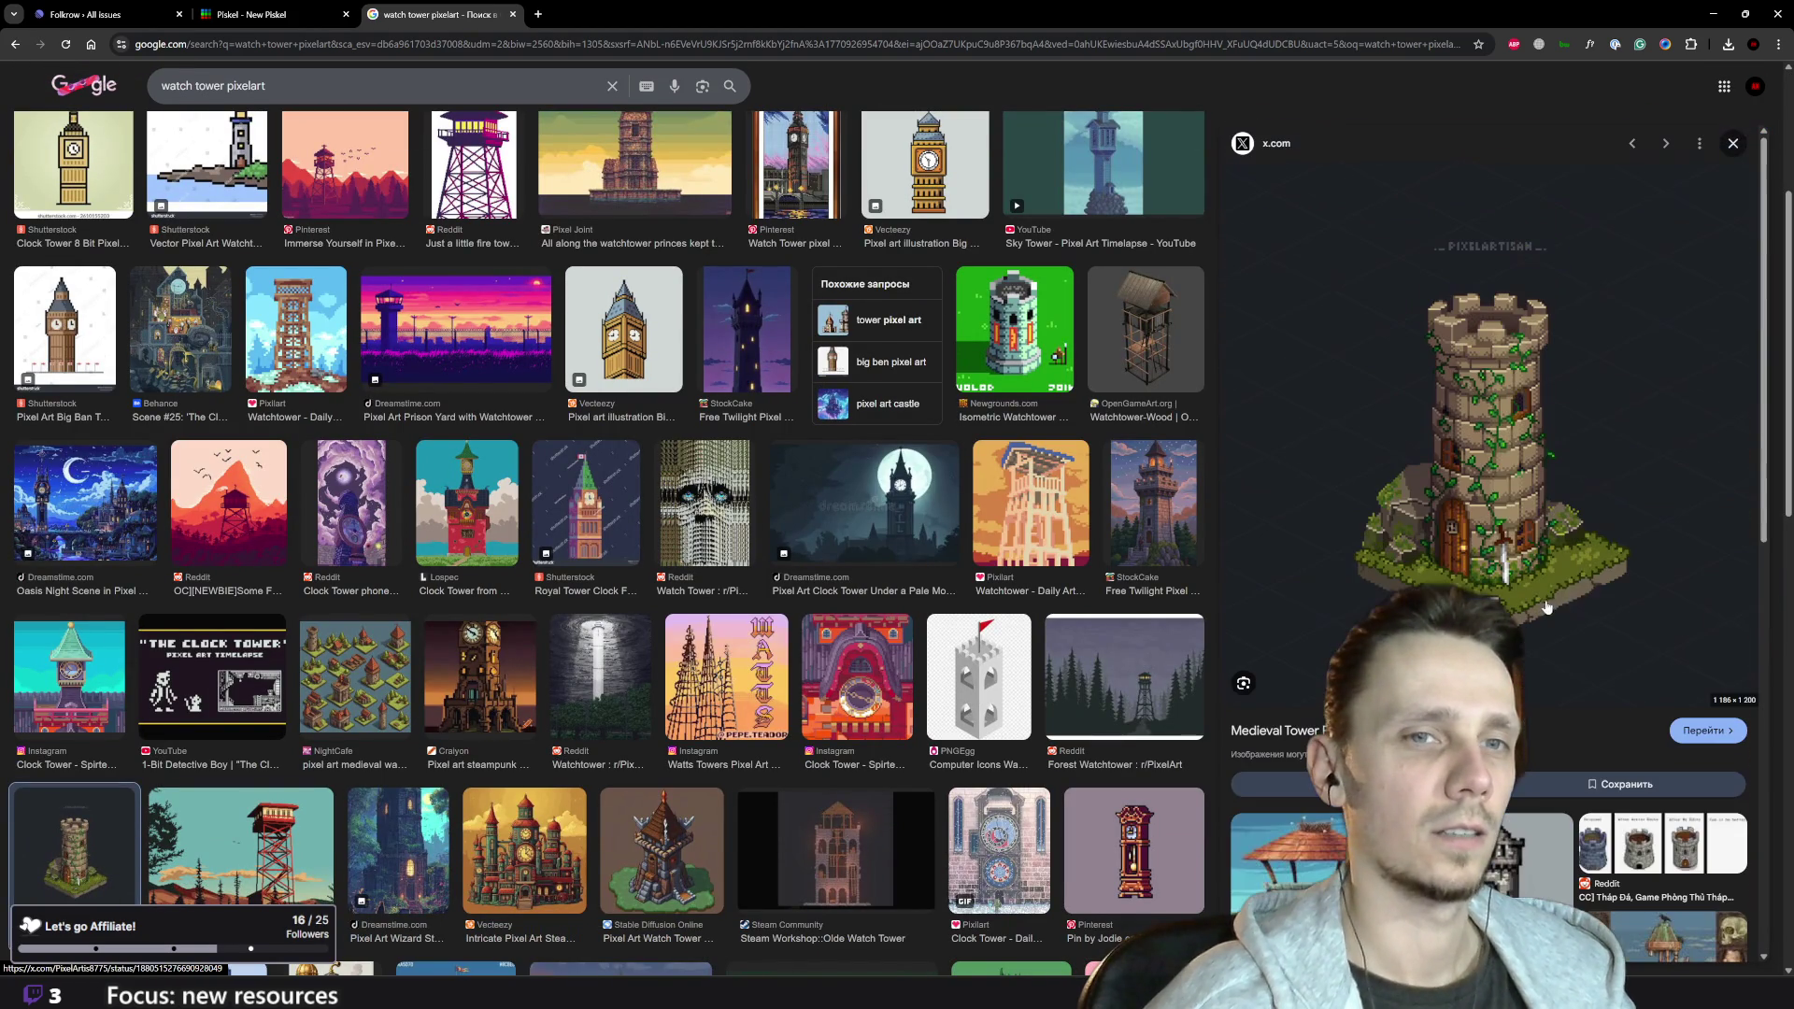
pyautogui.click(1734, 145)
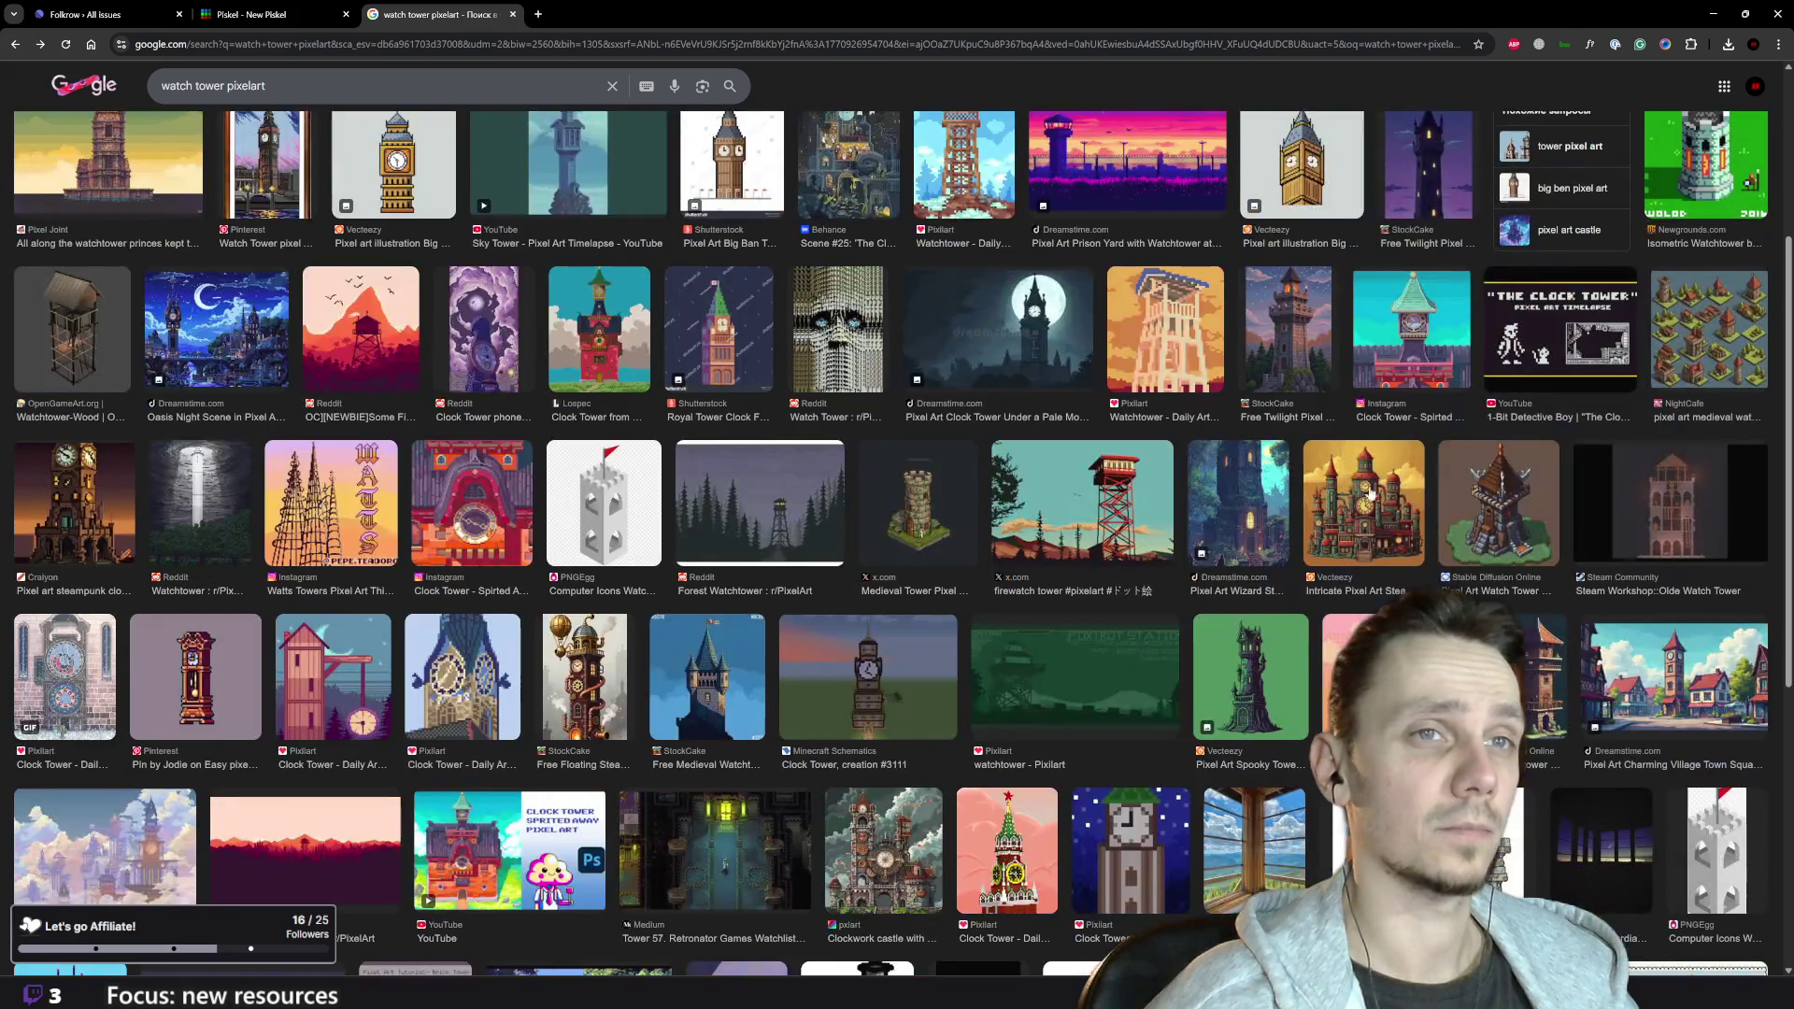
pyautogui.scroll(-5, 753, 564)
pyautogui.scroll(-6, 753, 565)
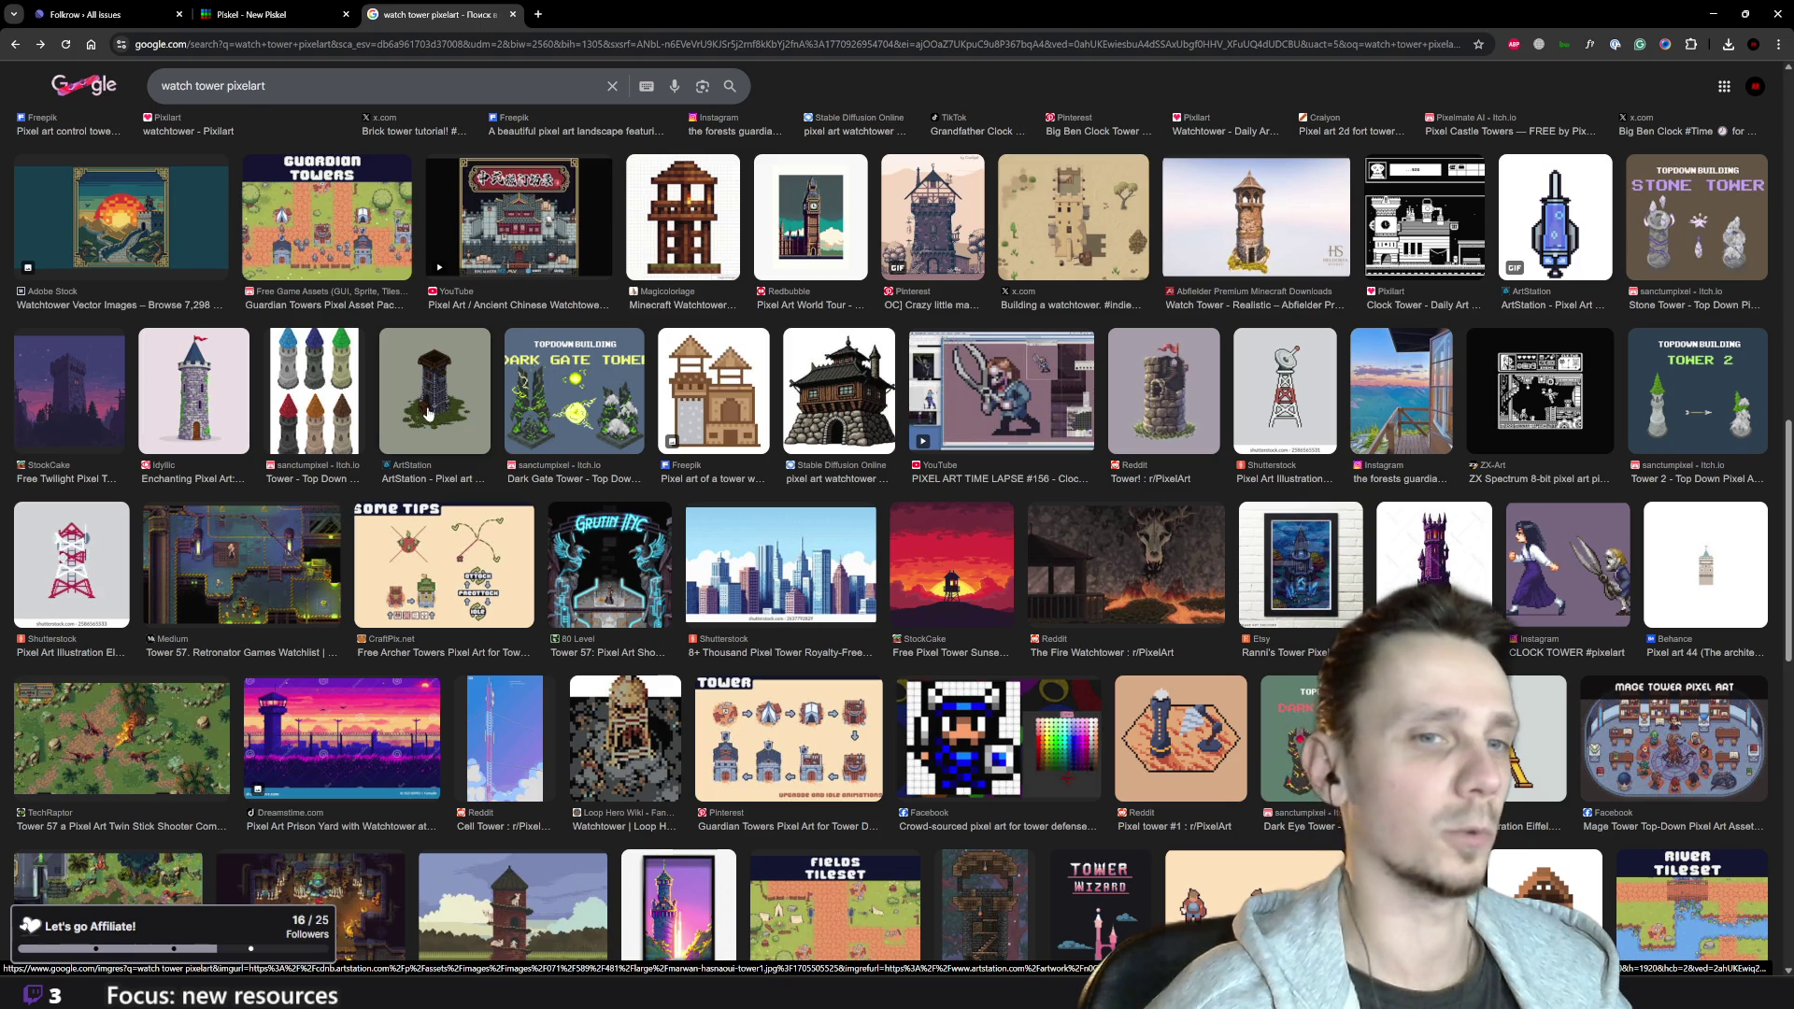
pyautogui.scroll(-3, 1507, 592)
# - Preview several Watch Tower wiki sprites, then return to the Linear issue draft
pyautogui.click(1507, 591)
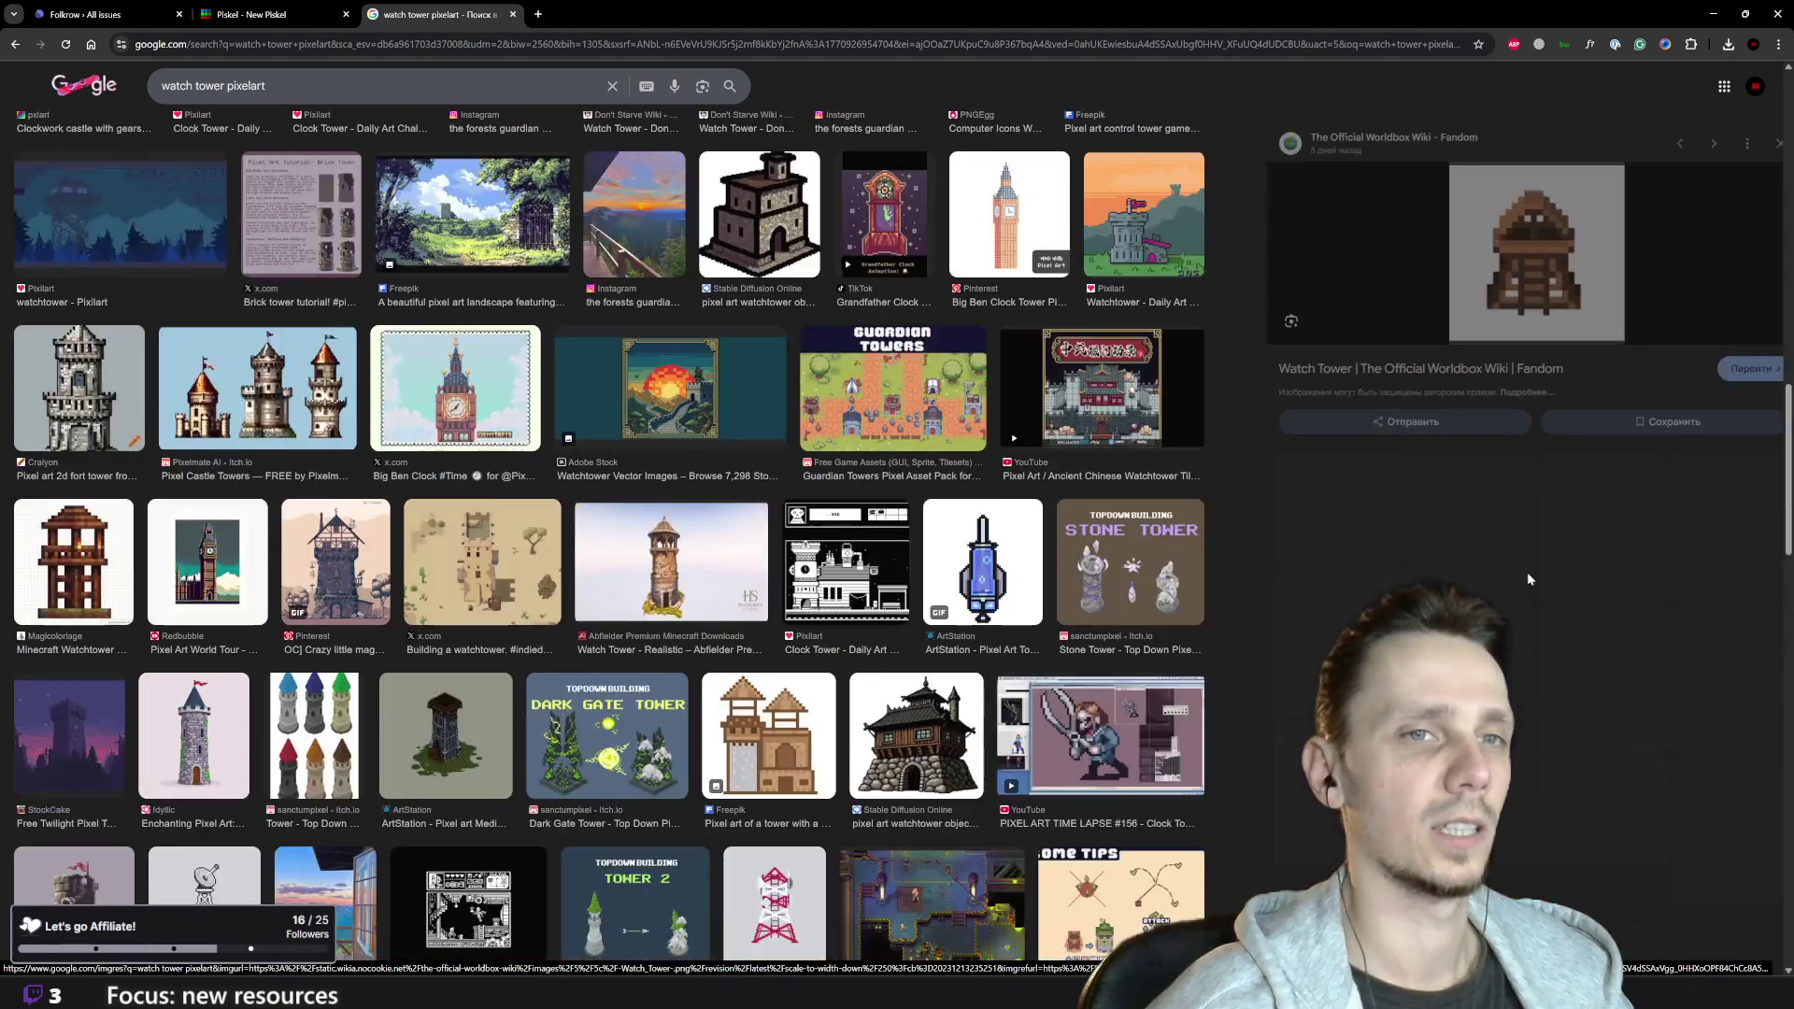
pyautogui.scroll(-3, 1532, 579)
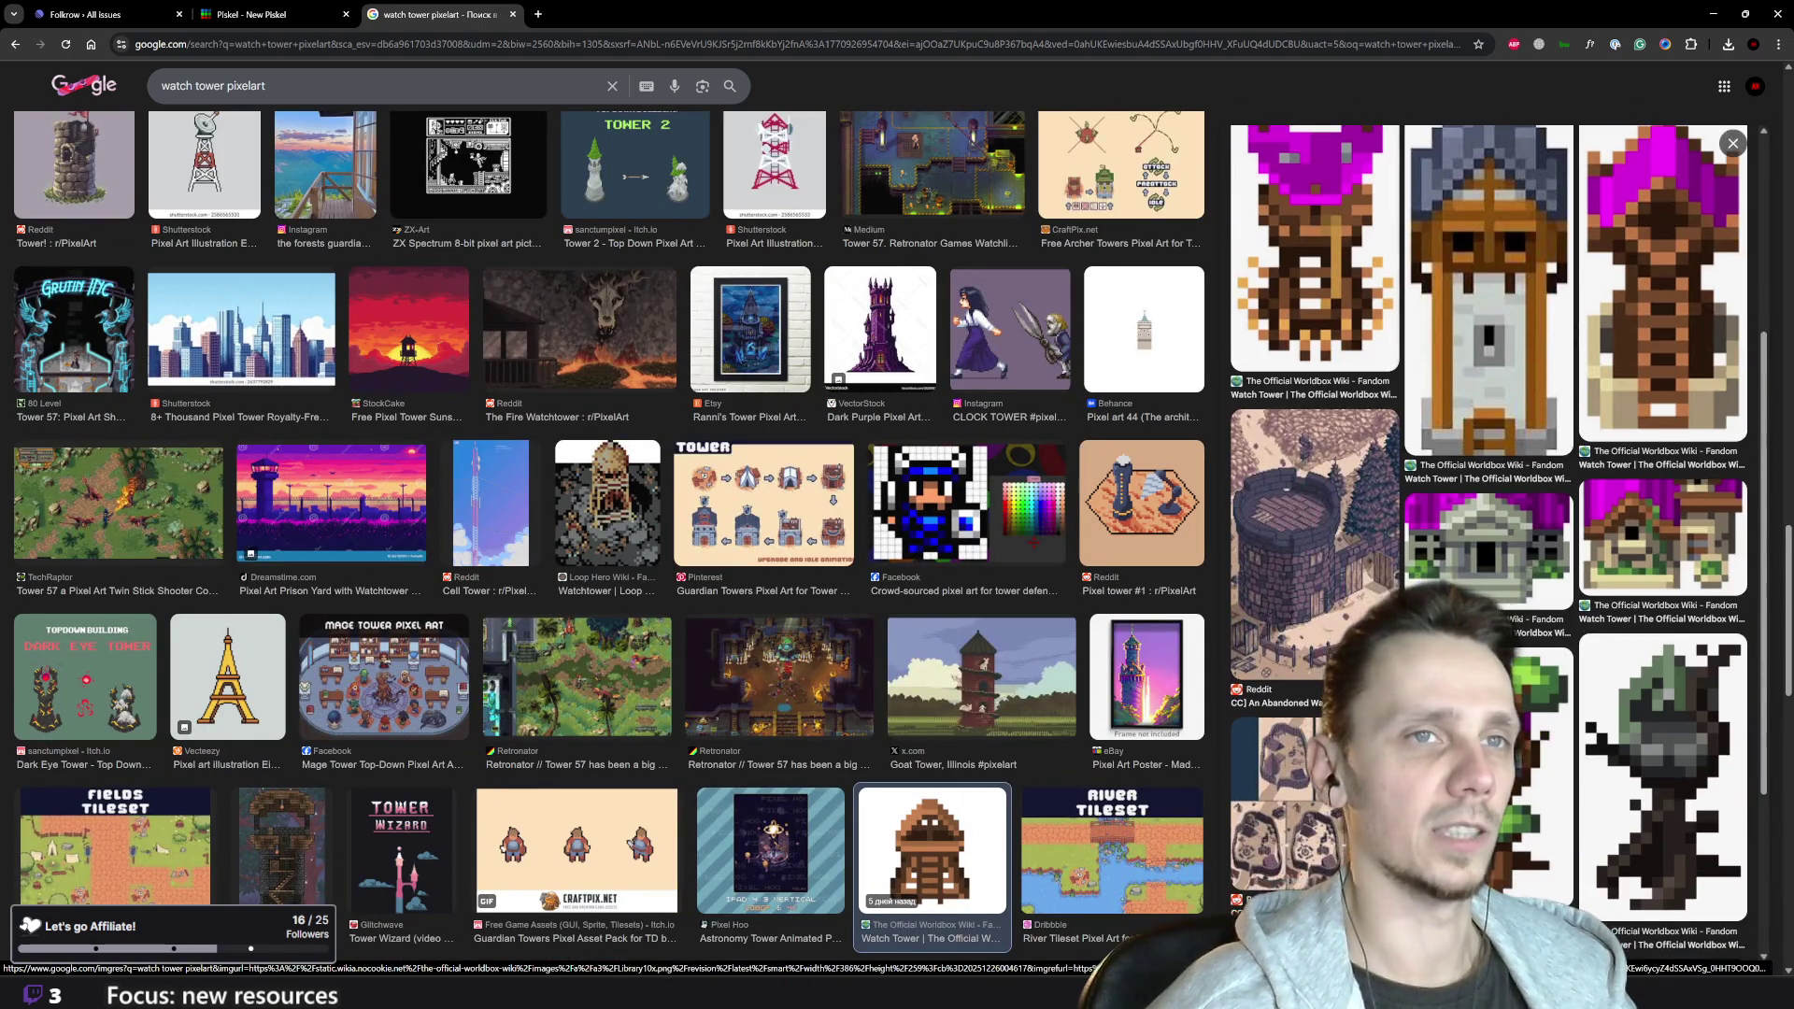
pyautogui.scroll(5, 1532, 579)
pyautogui.scroll(-6, 1533, 579)
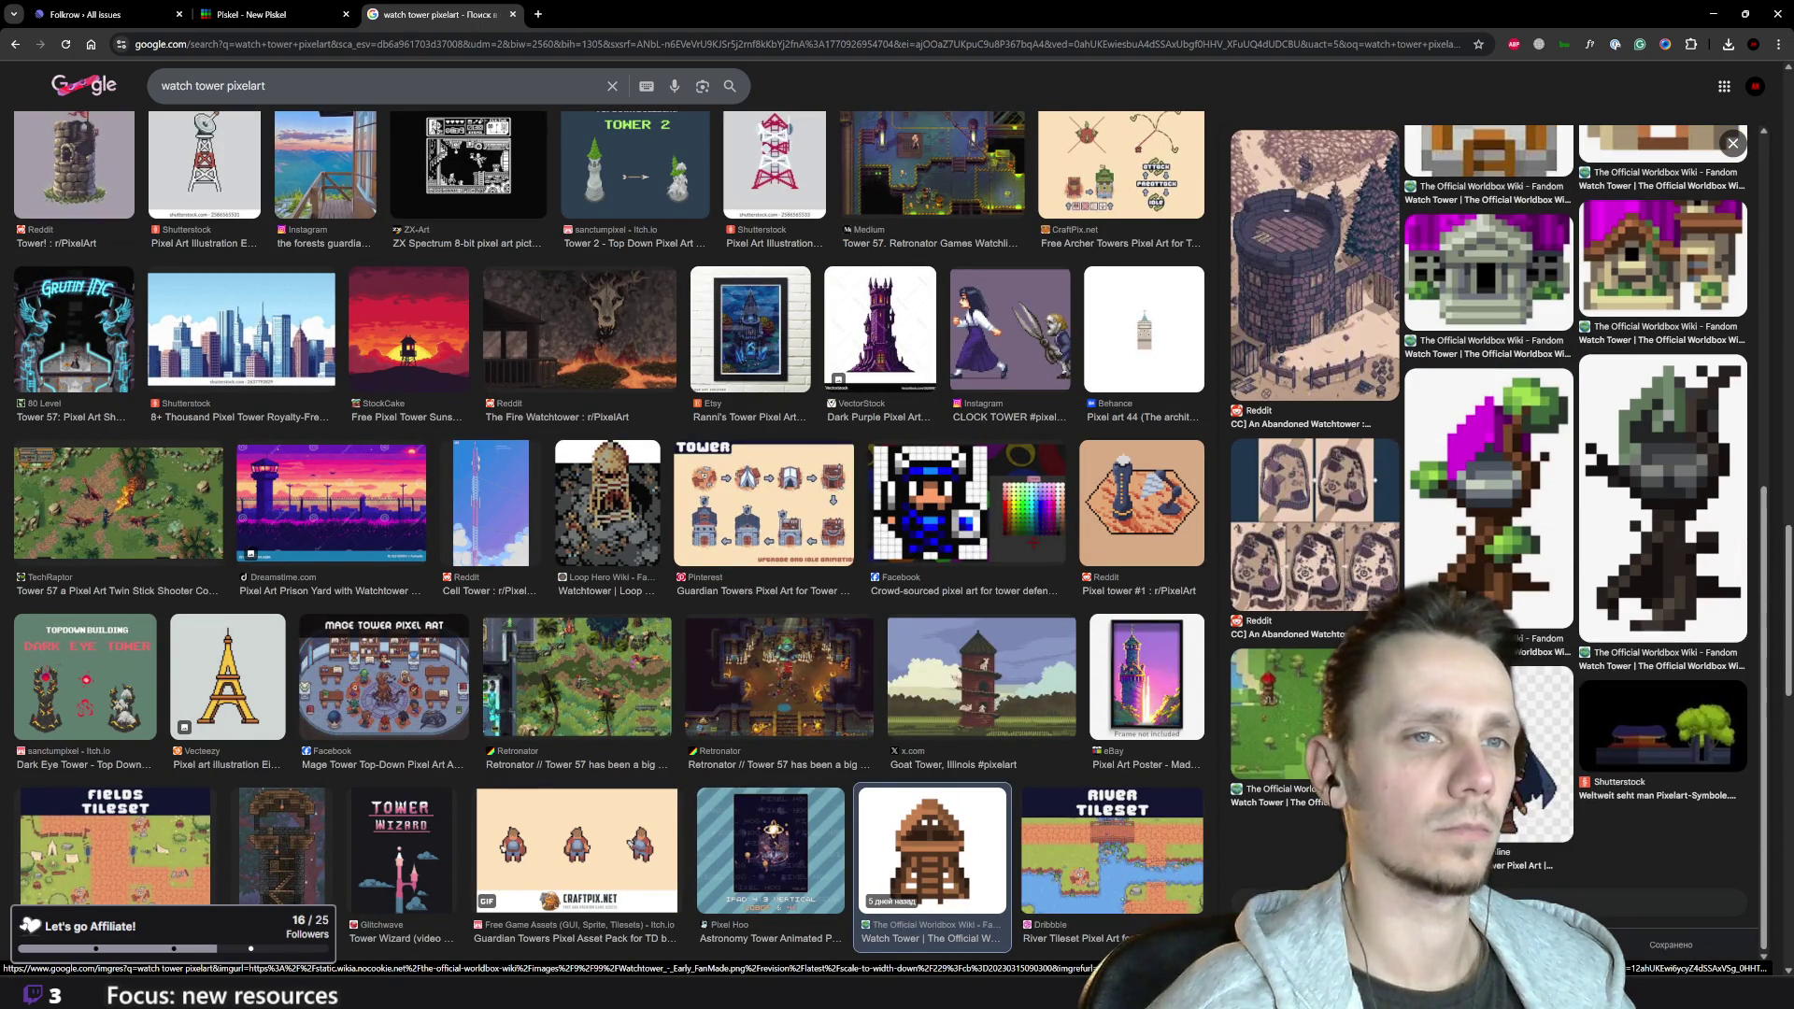
pyautogui.click(1514, 561)
pyautogui.scroll(-5, 1495, 561)
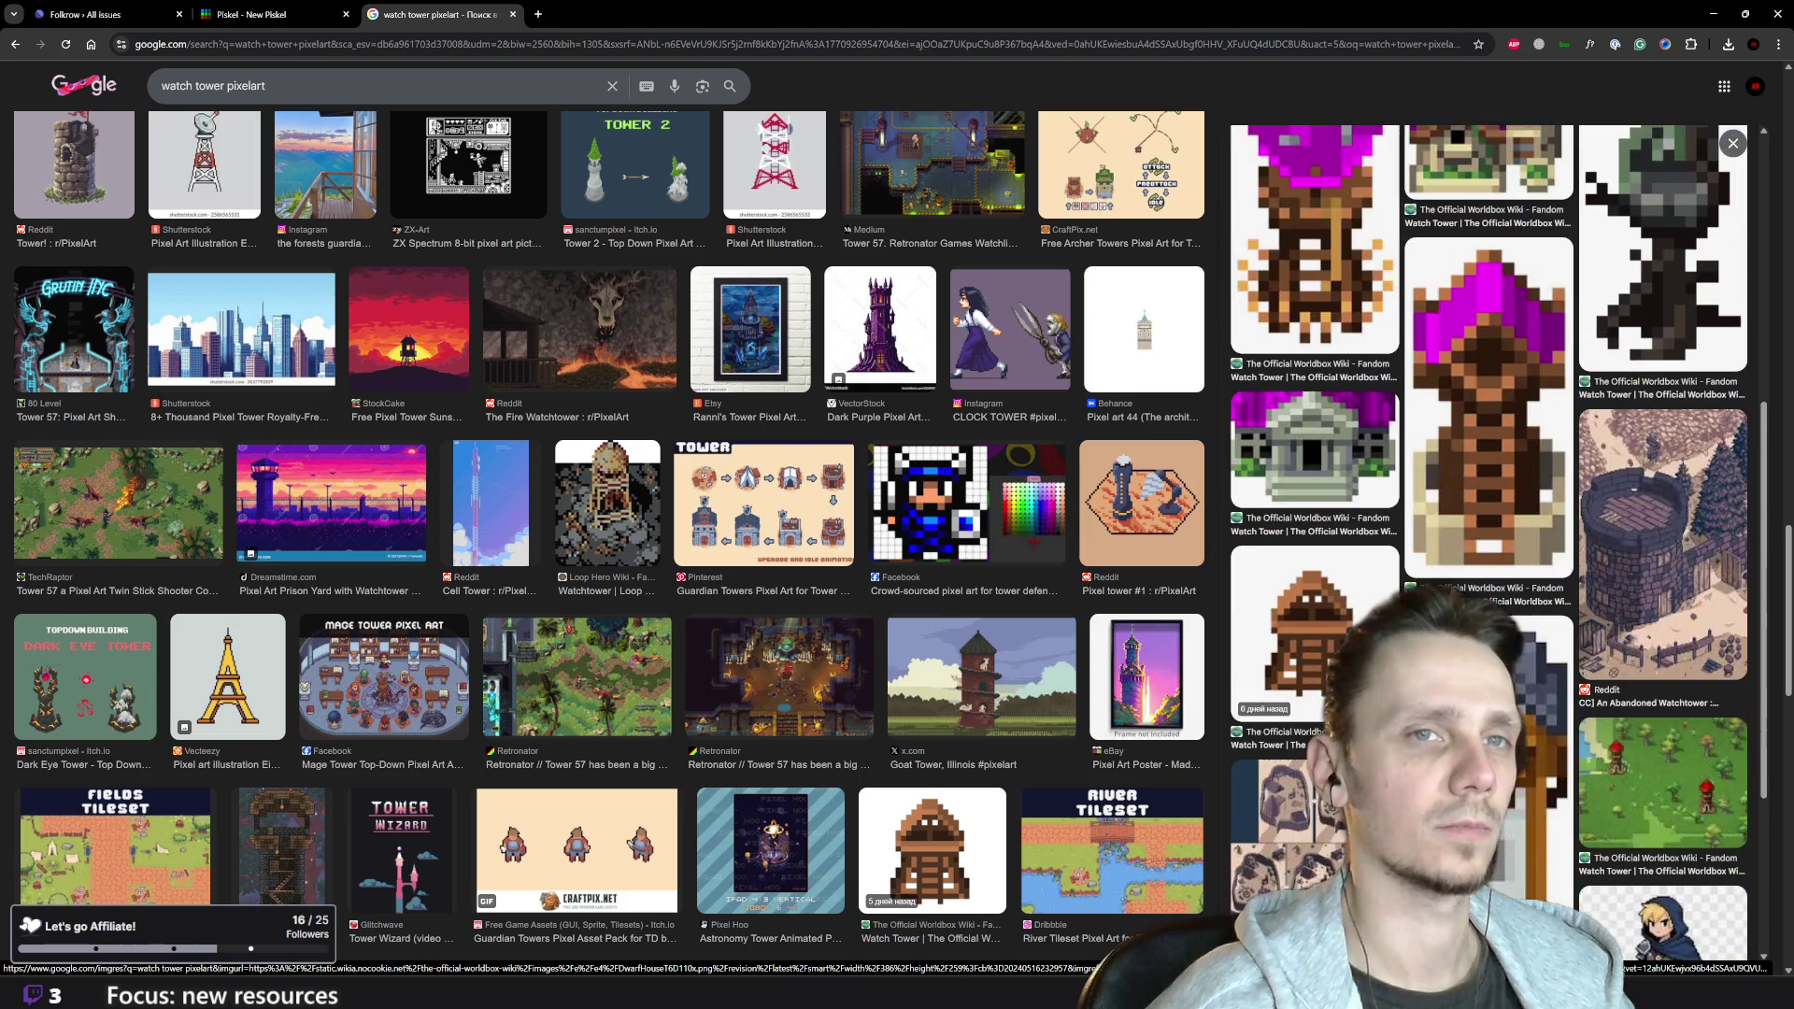
pyautogui.click(1485, 402)
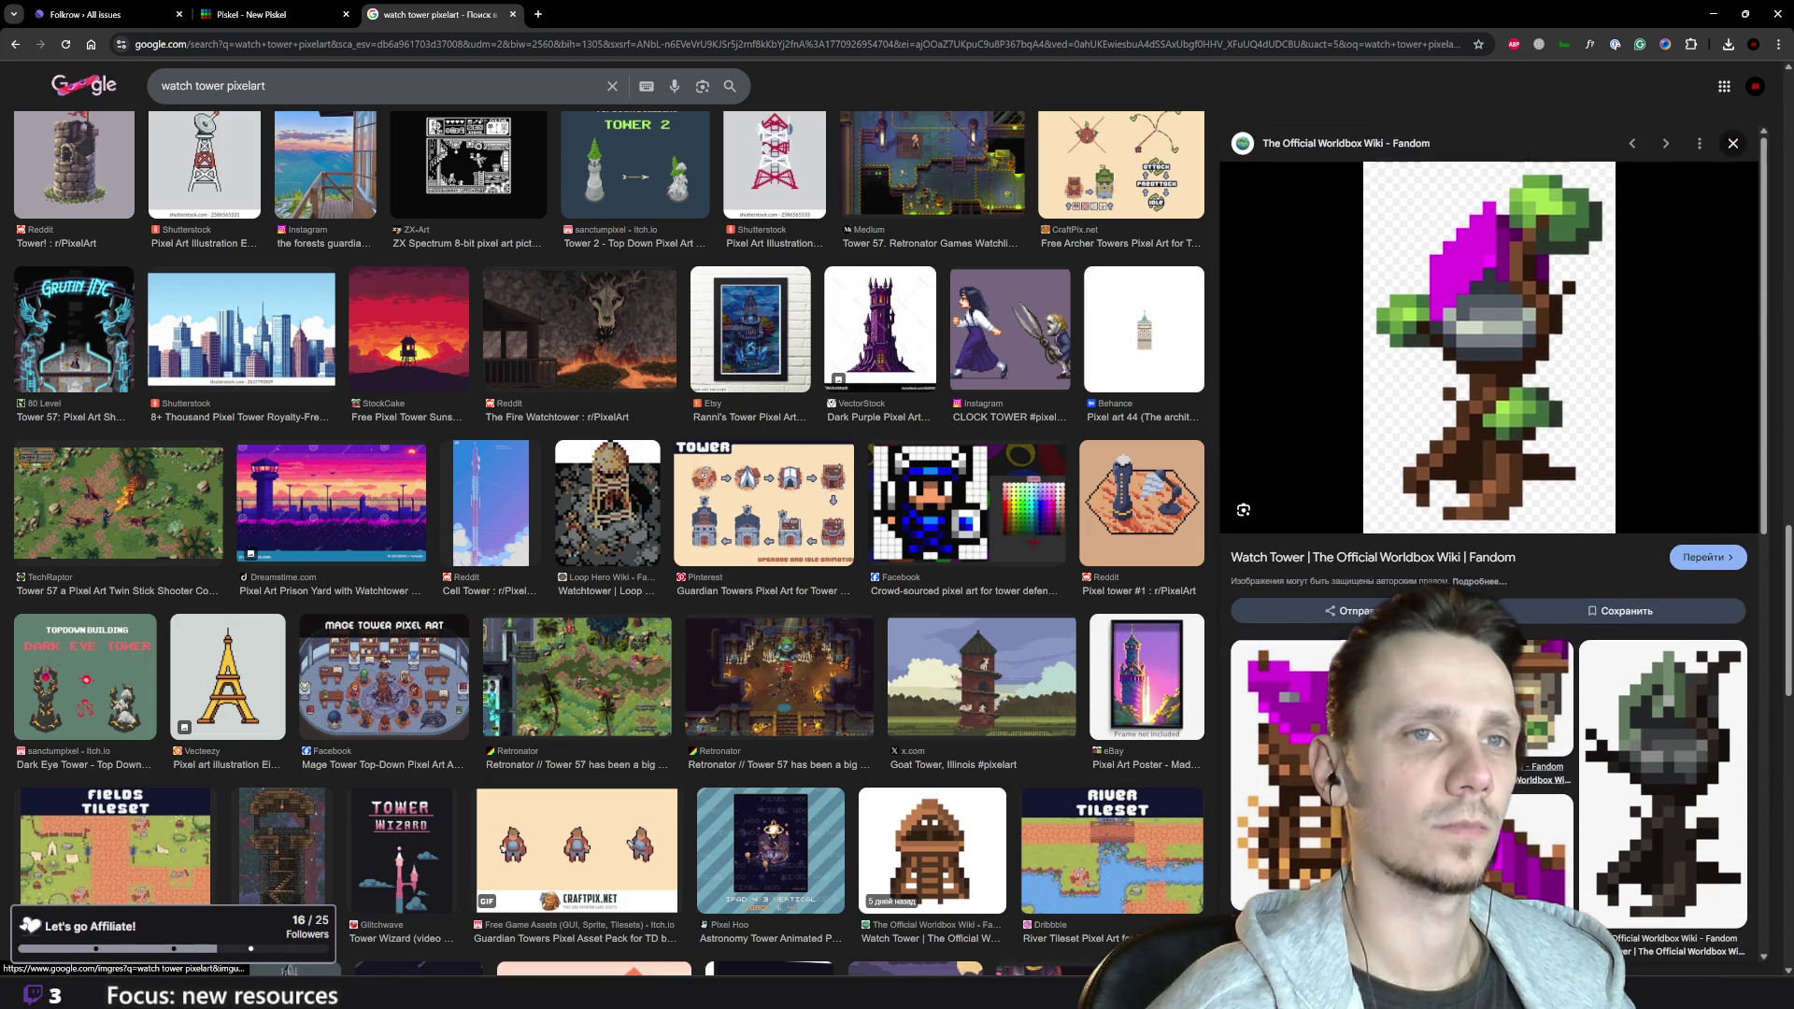
pyautogui.click(1732, 145)
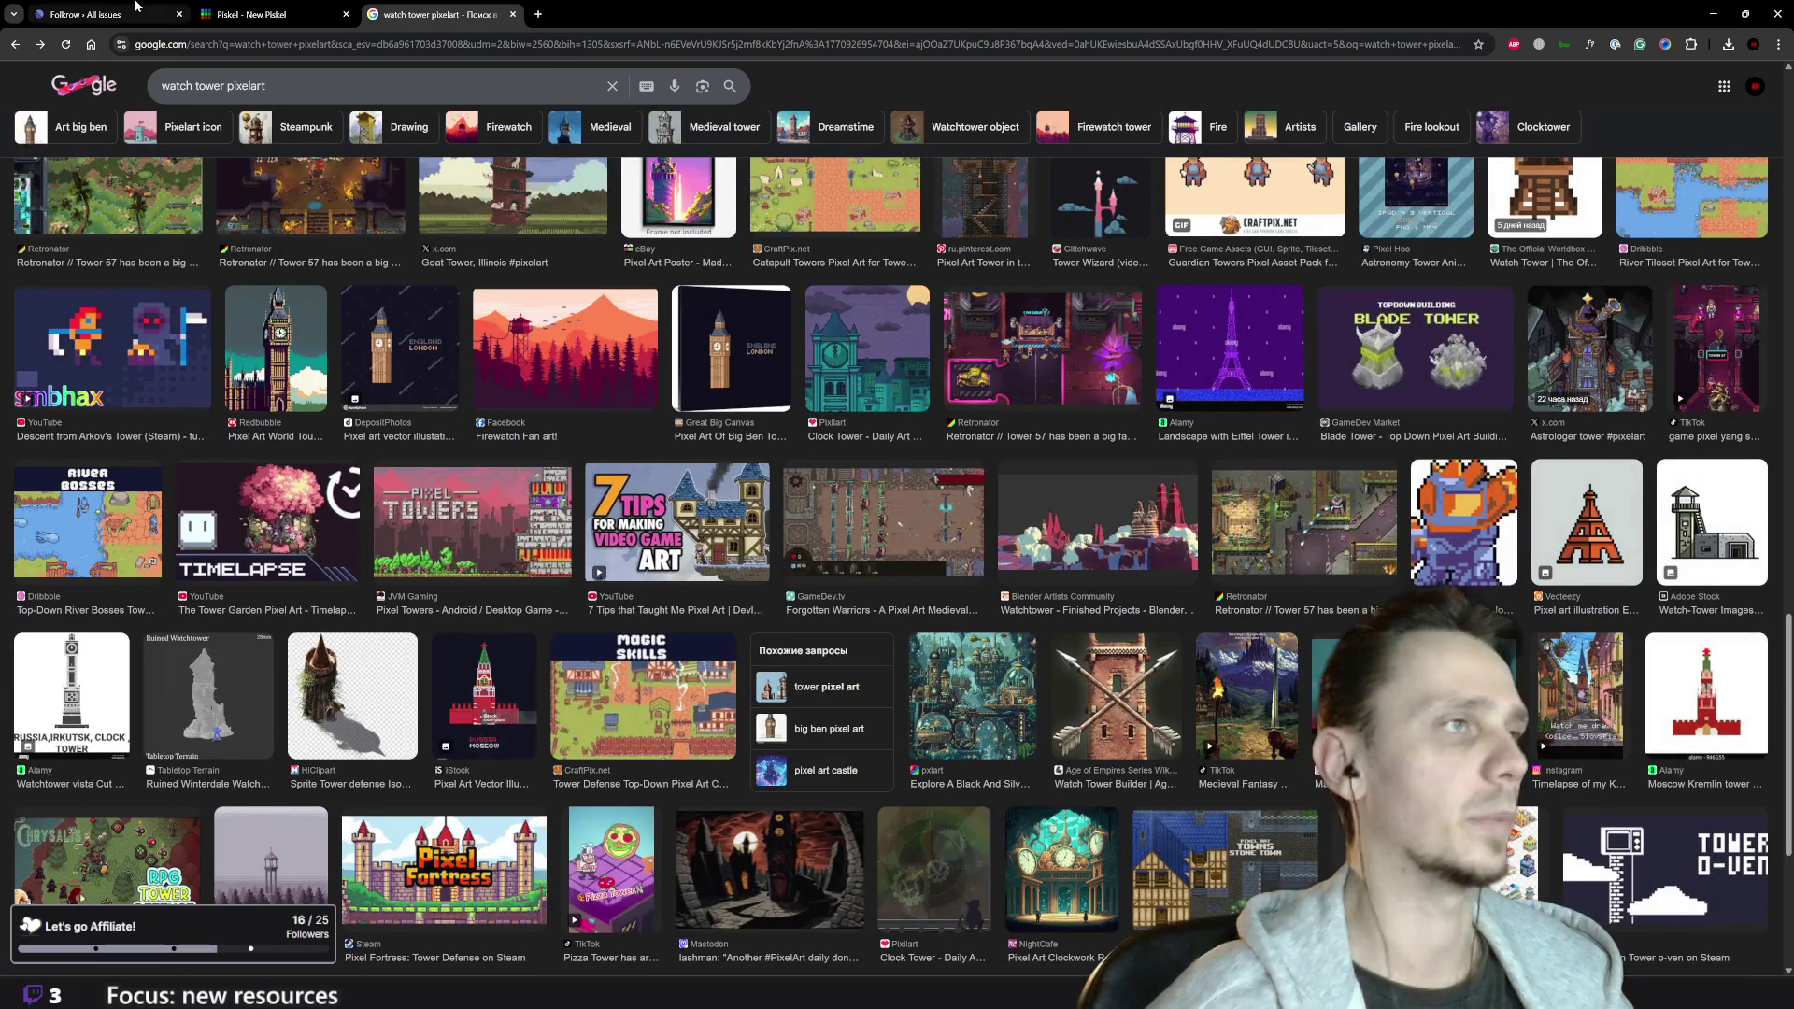
pyautogui.click(251, 14)
pyautogui.click(106, 17)
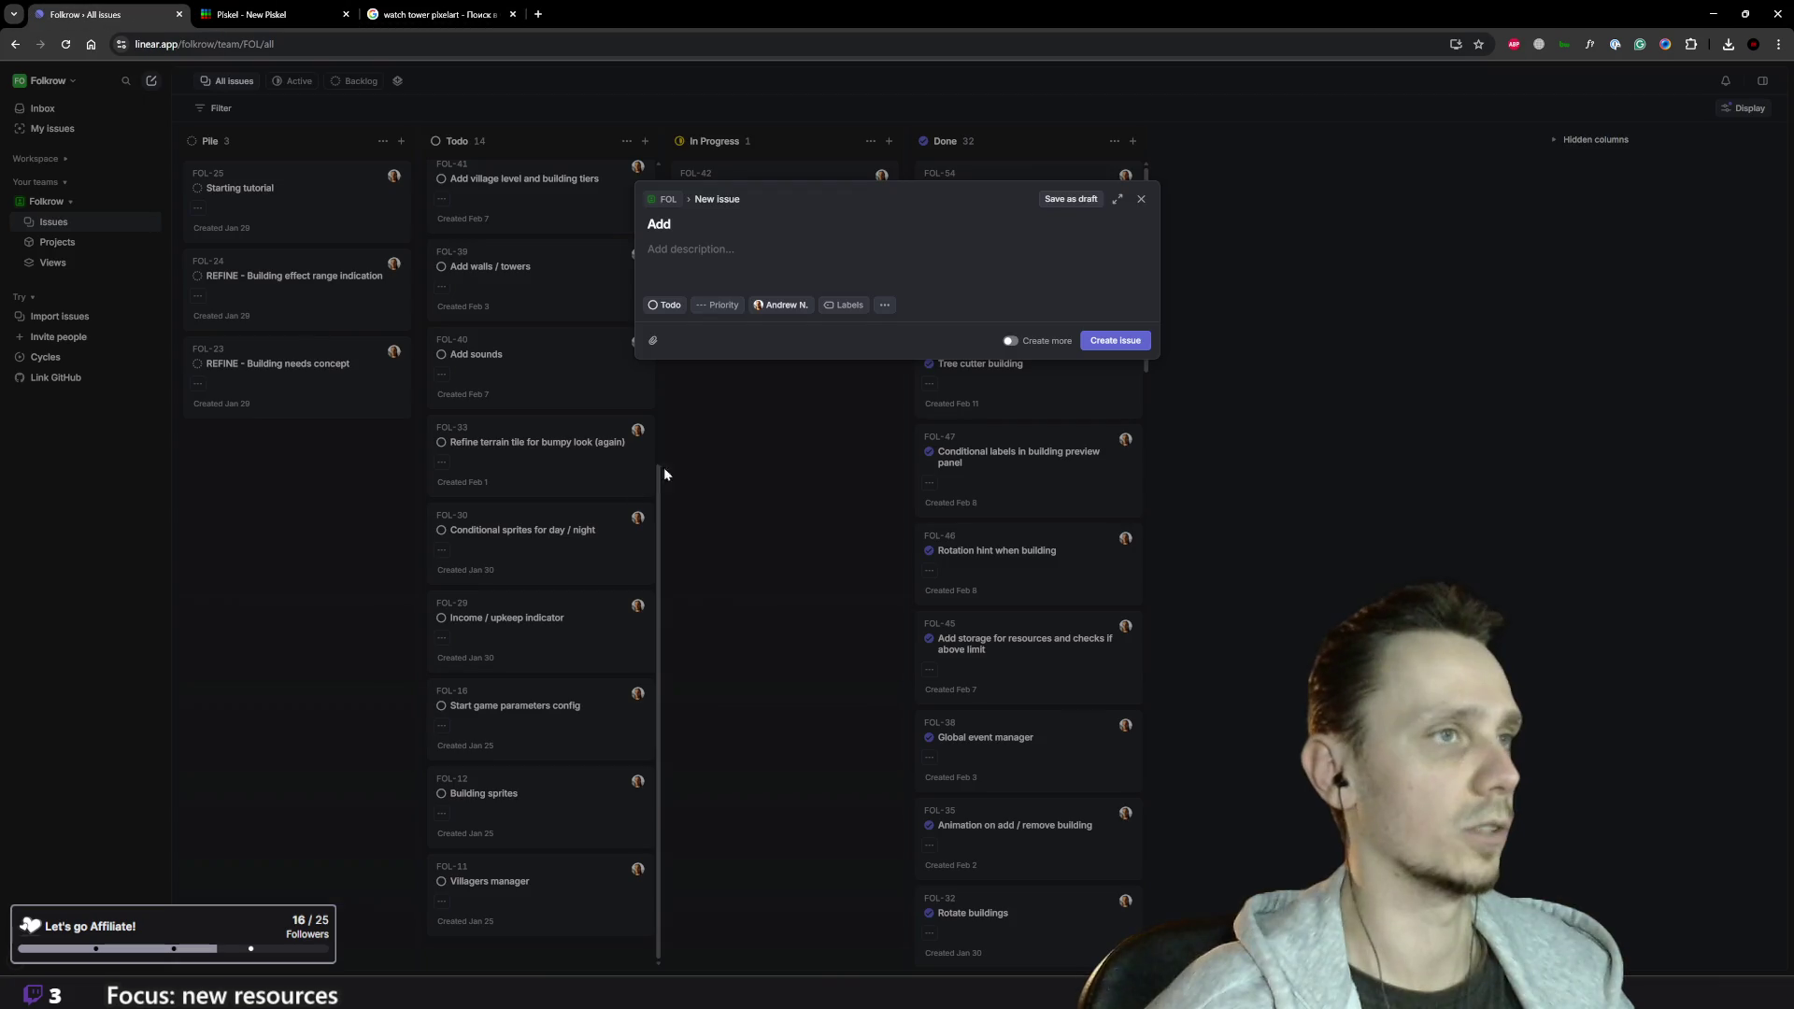
# - Complete the title as 'Add watch tower building' and create the issue in Todo
pyautogui.write('watch towe')
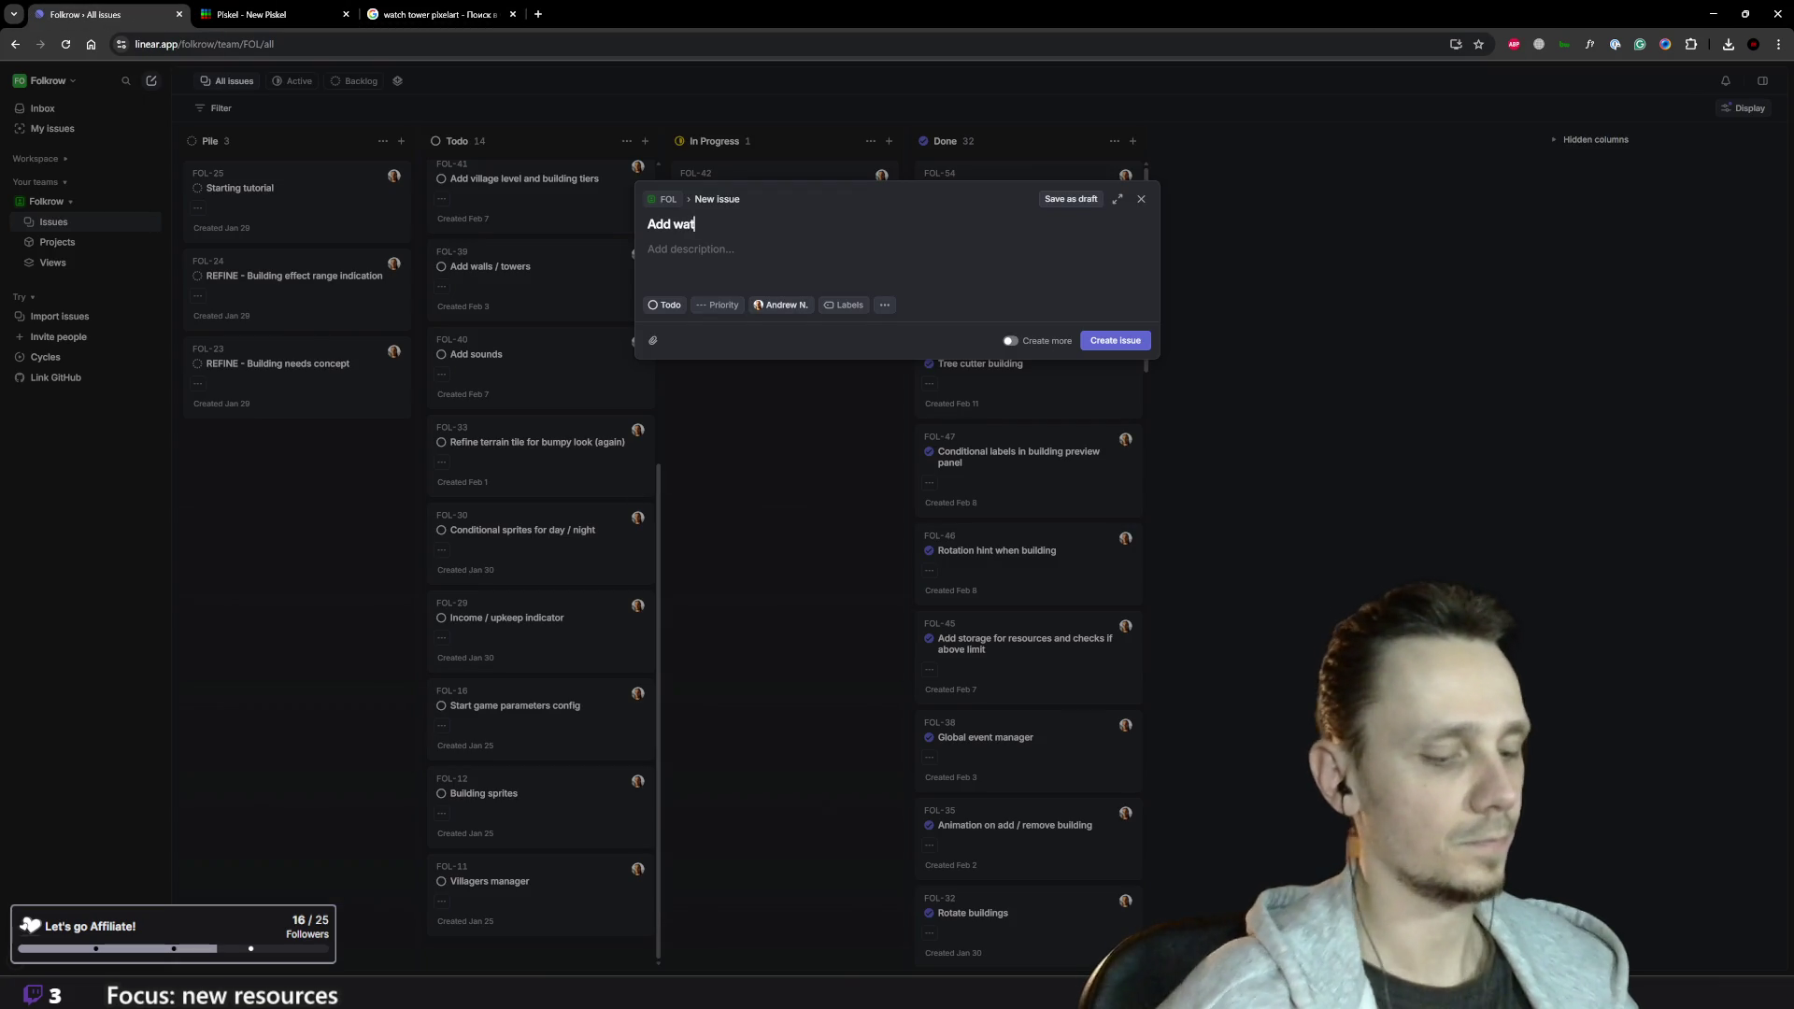
pyautogui.write('r ')
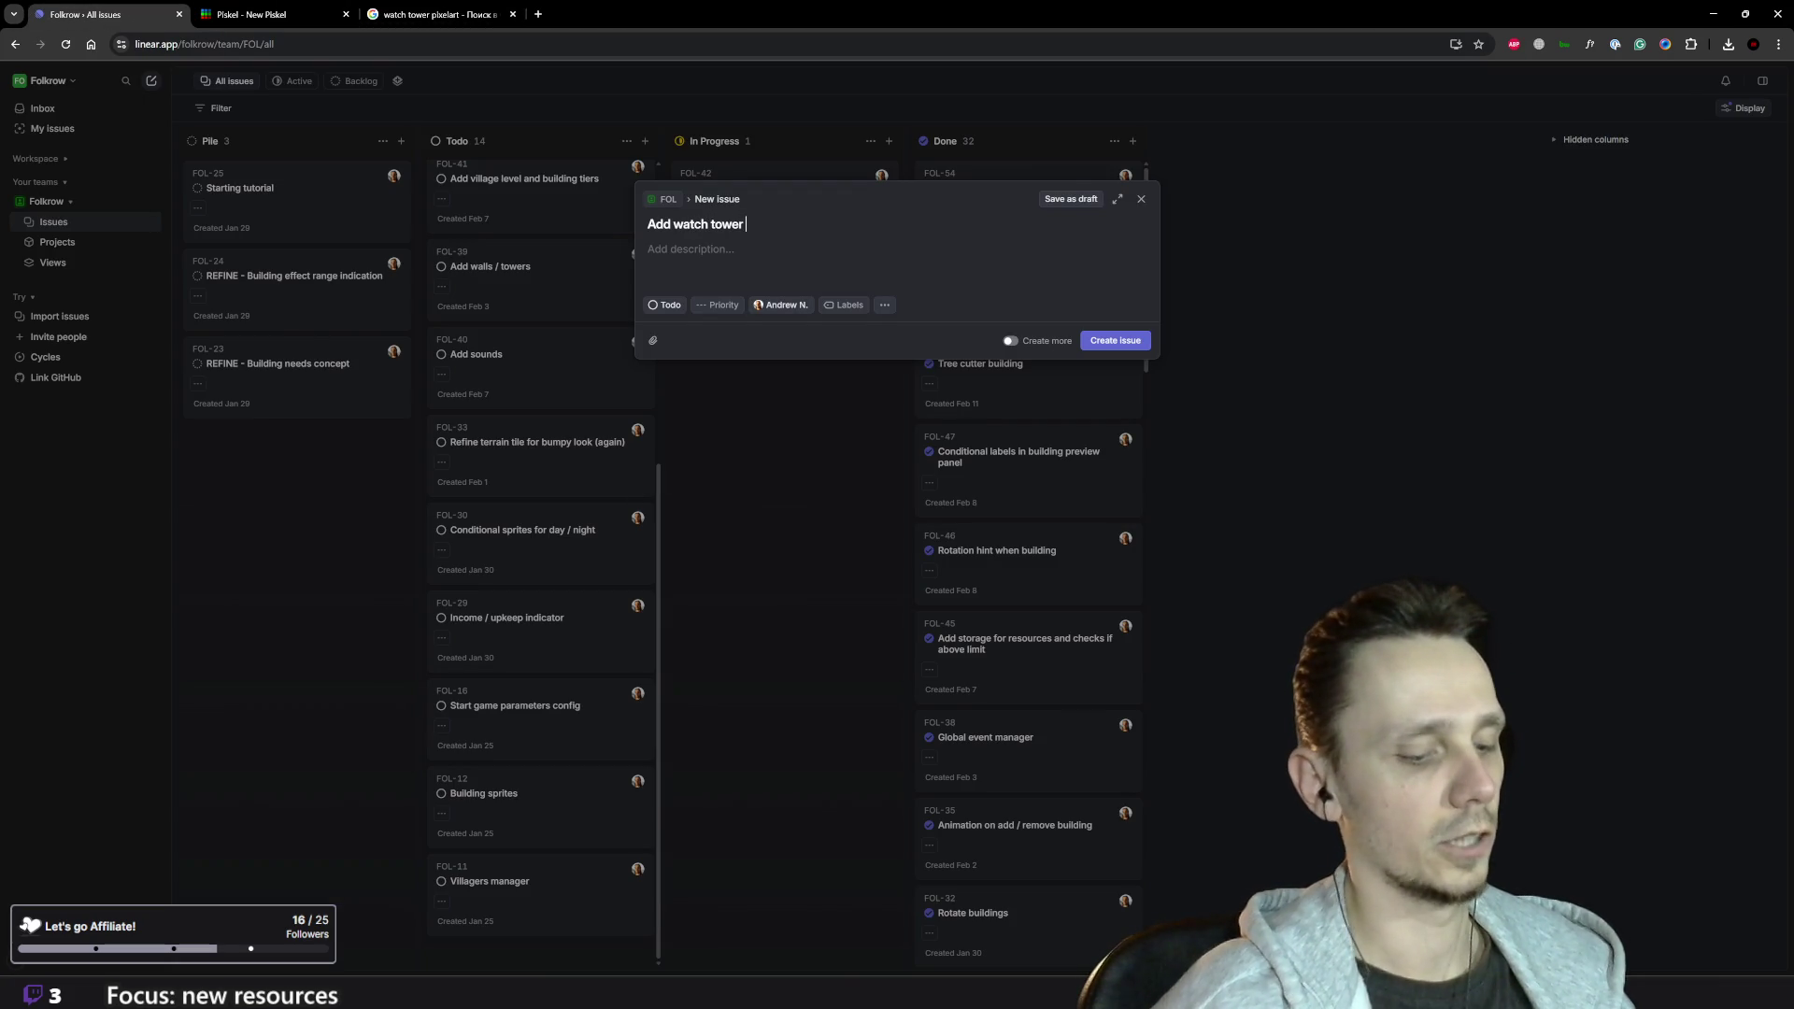
pyautogui.write('building')
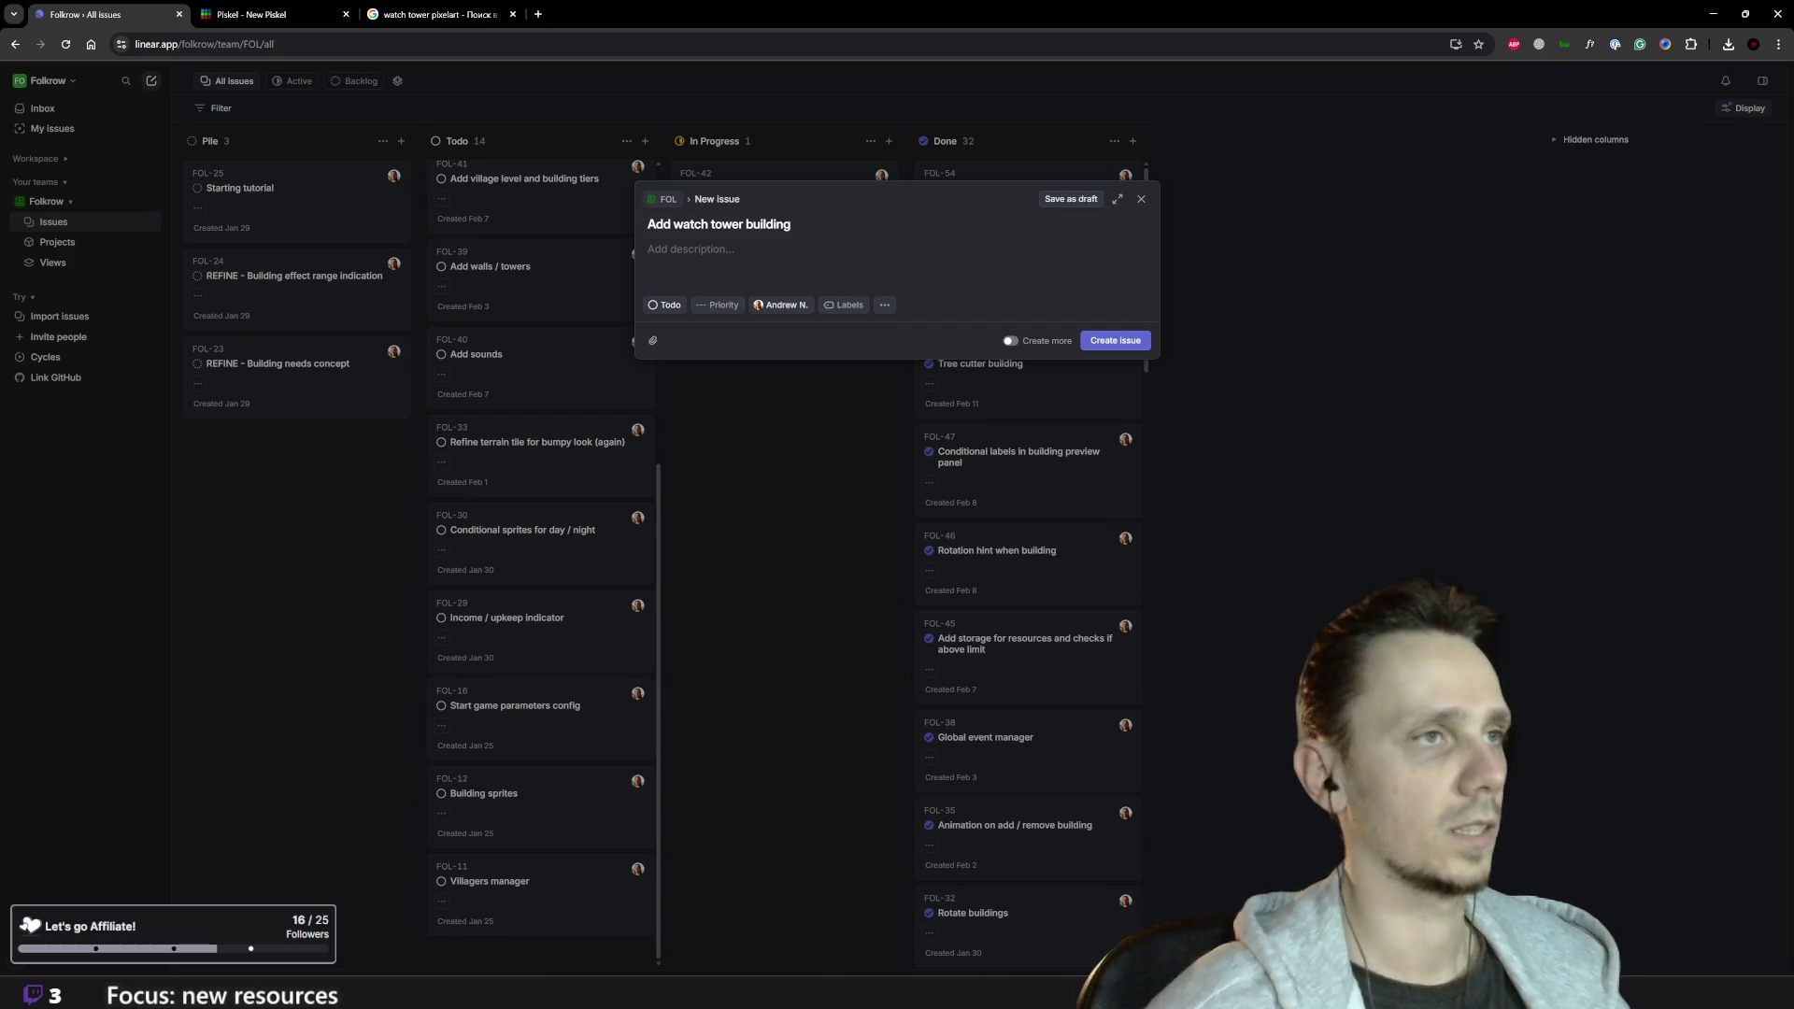
pyautogui.click(1105, 342)
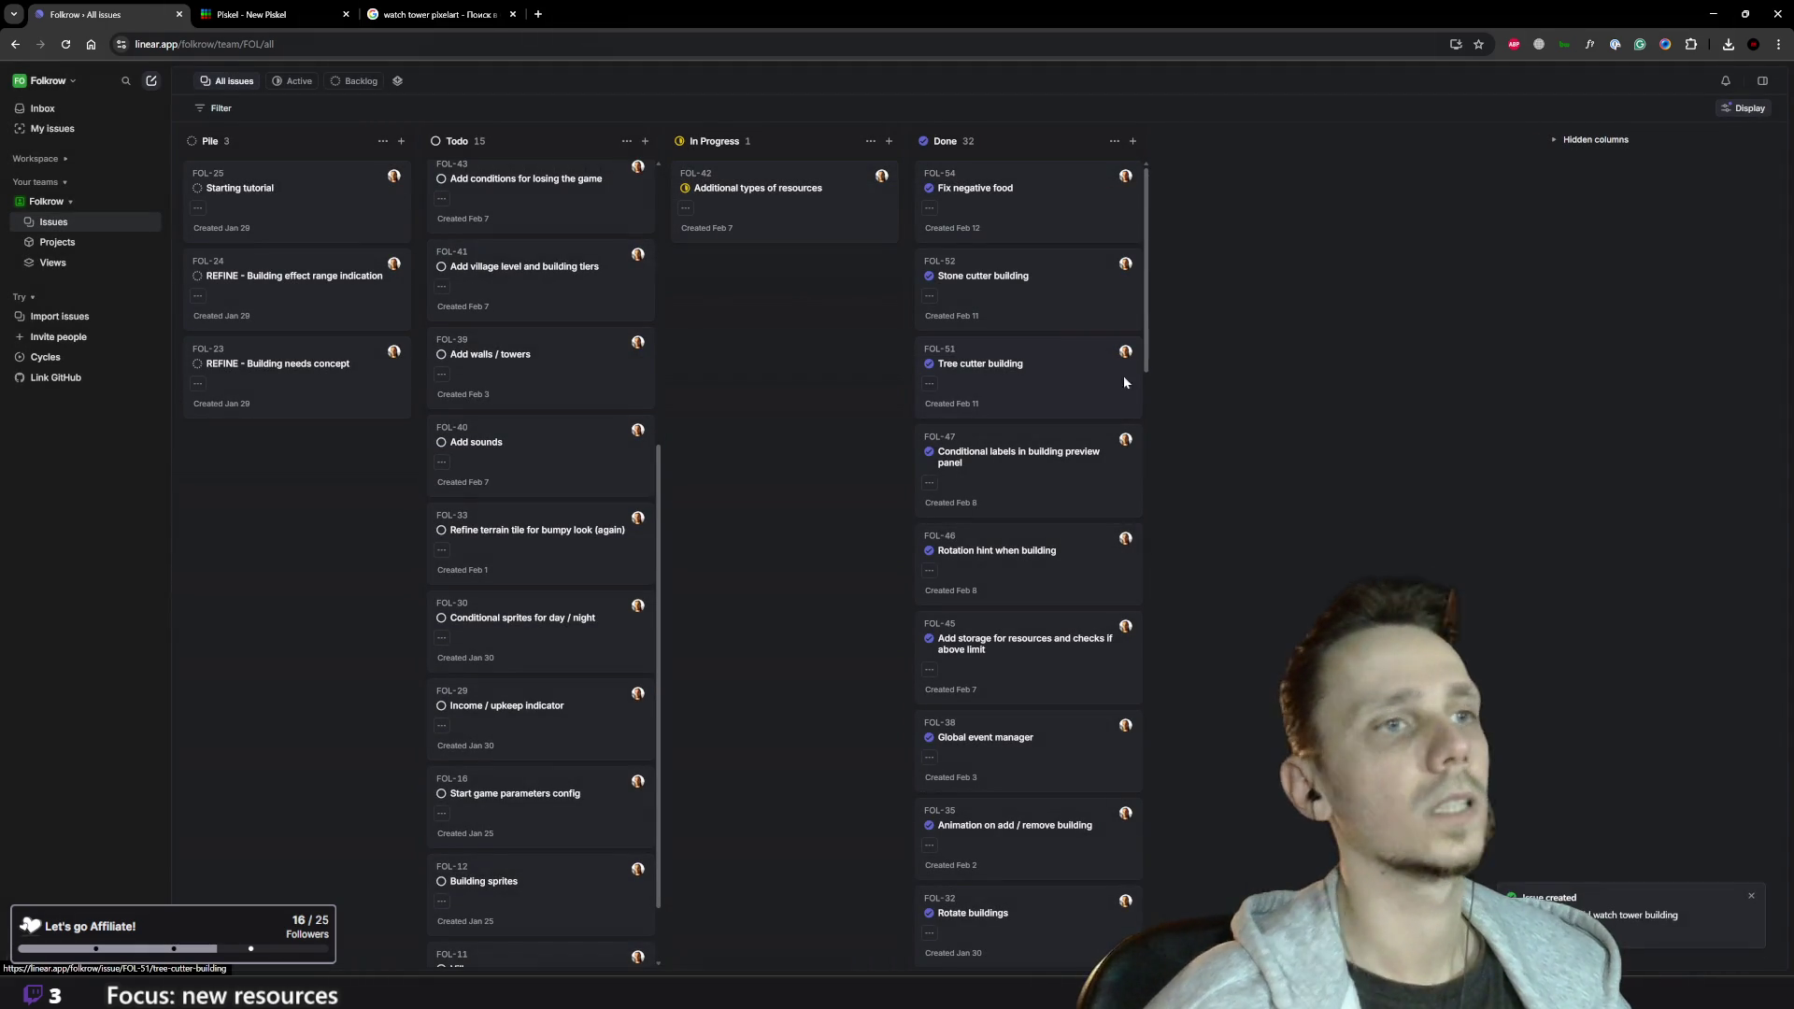